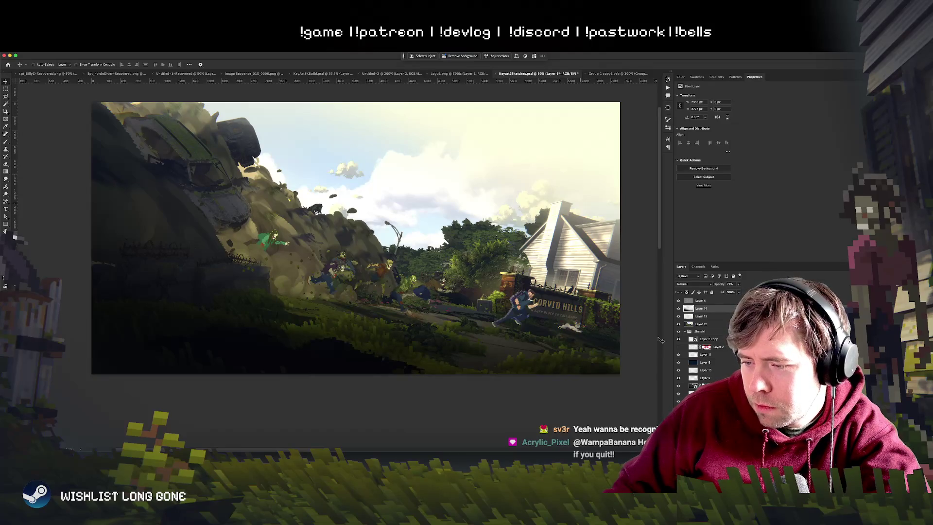
Check the game scene in Unity, then return and fit the key art in view.
key("super+Tab")
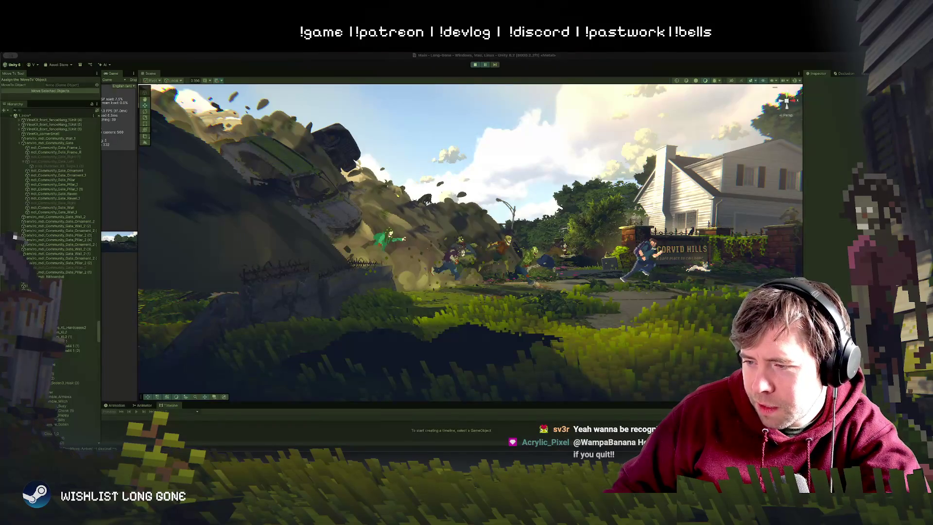
key("super+Tab")
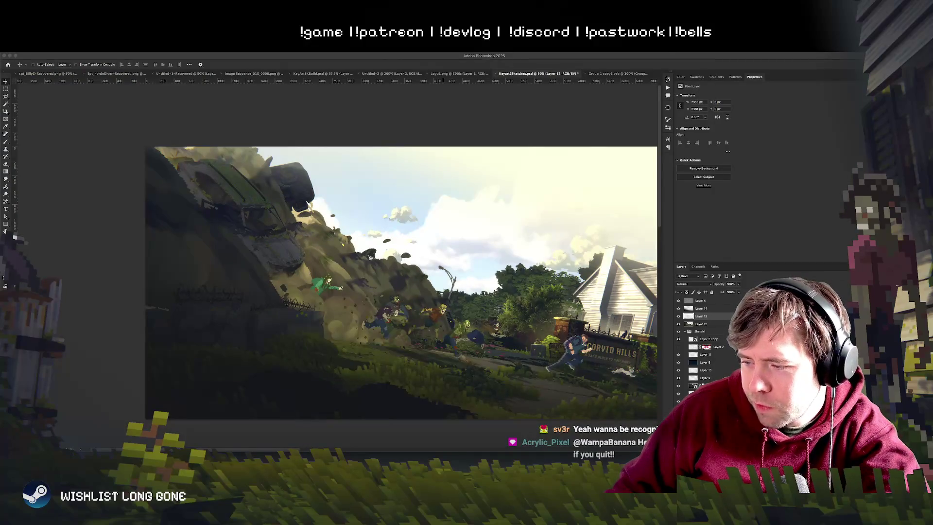
mouse_move(446, 339)
left_mouse_down()
mouse_move(384, 284)
mouse_move(400, 304)
left_mouse_up()
left_click(685, 308)
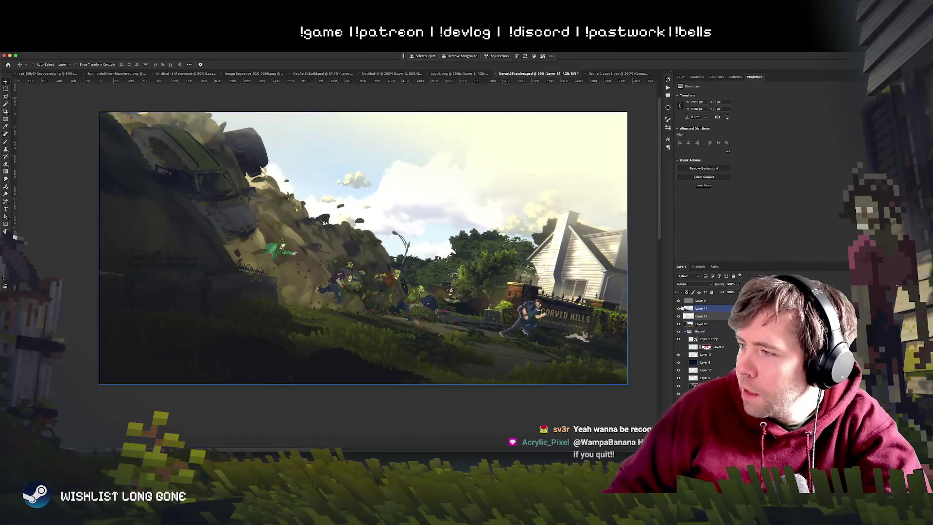
left_click_drag(429, 269, 420, 274)
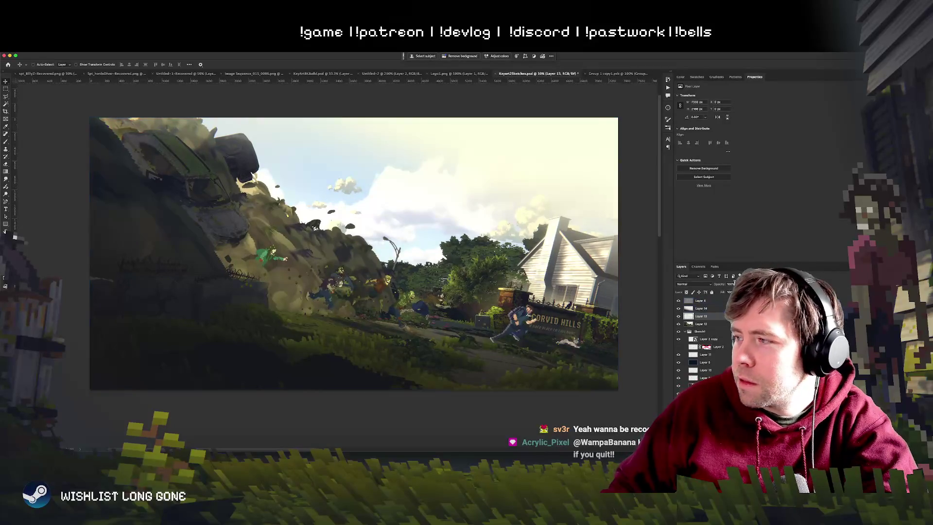
Set Layer 13's opacity back to 100%.
key("8")
key("3")
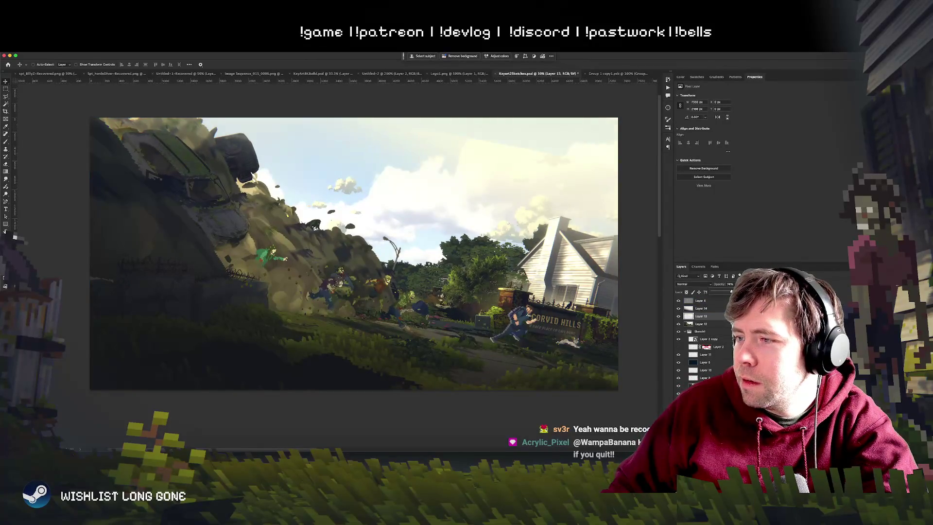
left_click_drag(724, 292, 740, 292)
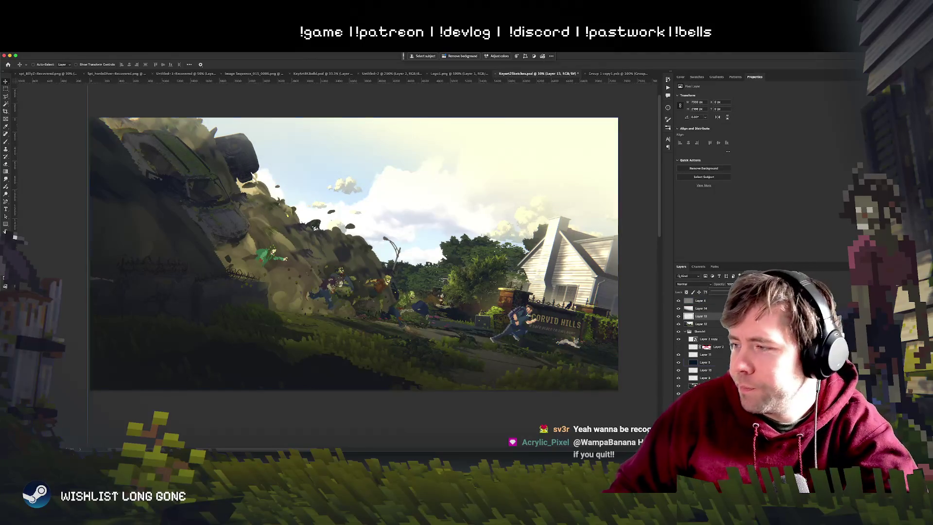
Hide Layer 2 copy and leave it selected.
left_click(683, 339)
left_click(678, 338)
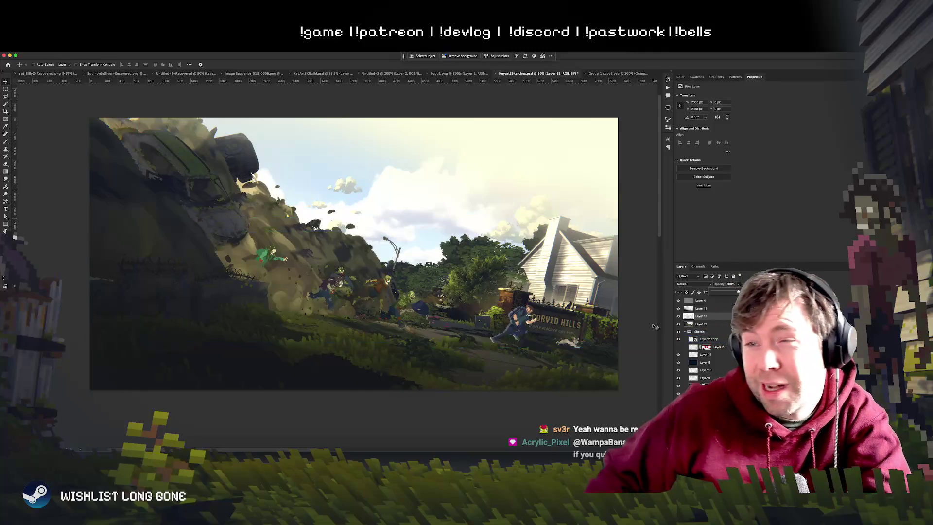
left_click(702, 316)
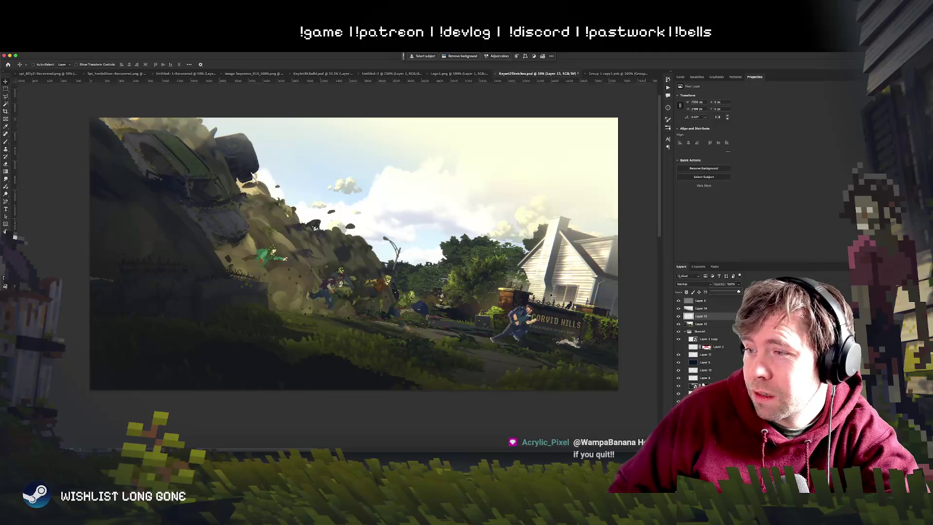
left_click(714, 316)
left_click(709, 339)
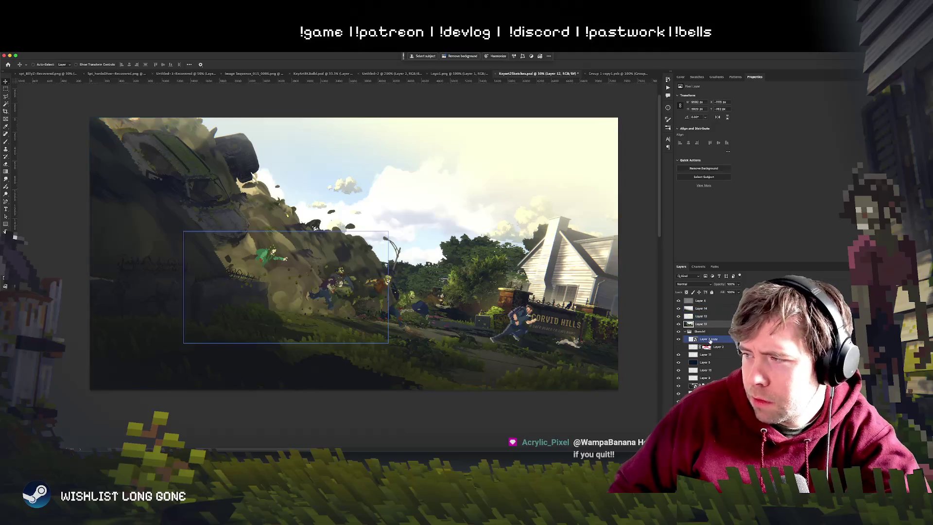
Duplicate the LONG GONE logo above Layer 14, place it at left, and enable a drop shadow.
left_click_drag(710, 340, 707, 312)
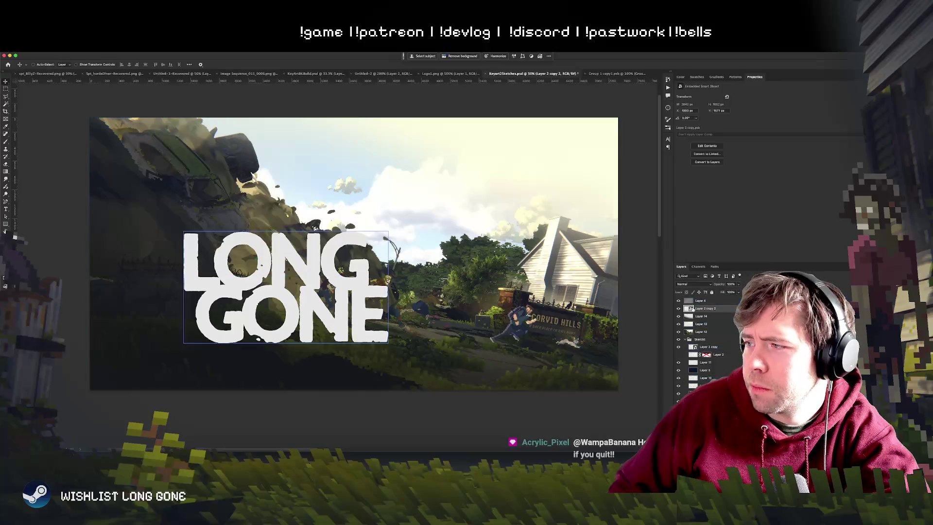
mouse_move(343, 304)
left_mouse_down()
mouse_move(301, 326)
mouse_move(320, 325)
mouse_move(438, 200)
mouse_move(428, 193)
mouse_move(437, 200)
mouse_move(423, 335)
mouse_move(414, 229)
mouse_move(417, 271)
left_mouse_up()
mouse_move(377, 247)
left_mouse_down()
mouse_move(382, 214)
mouse_move(382, 291)
left_mouse_up()
key("ctrl+plus")
key("ctrl+plus")
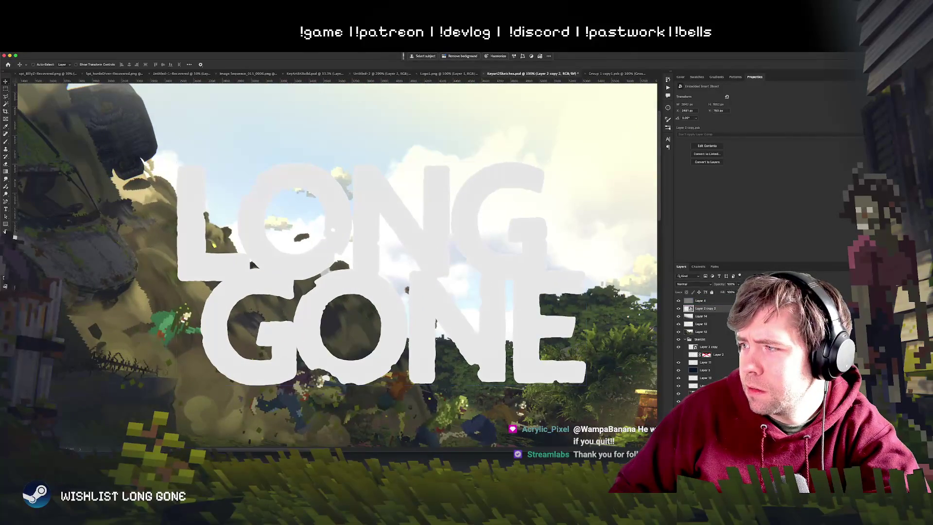
left_click(519, 200)
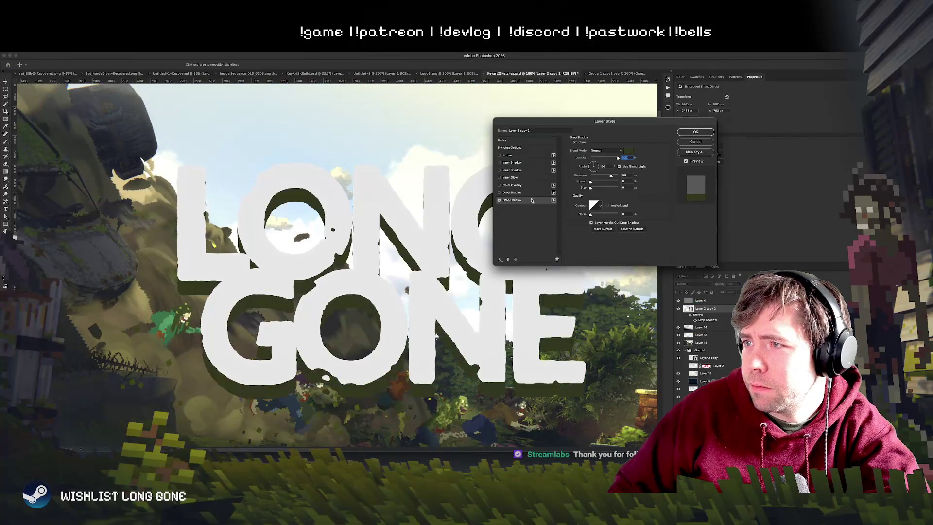
Set the drop shadow angle to -143° and apply the layer style.
mouse_move(593, 166)
left_mouse_down()
mouse_move(589, 180)
mouse_move(589, 167)
left_mouse_up()
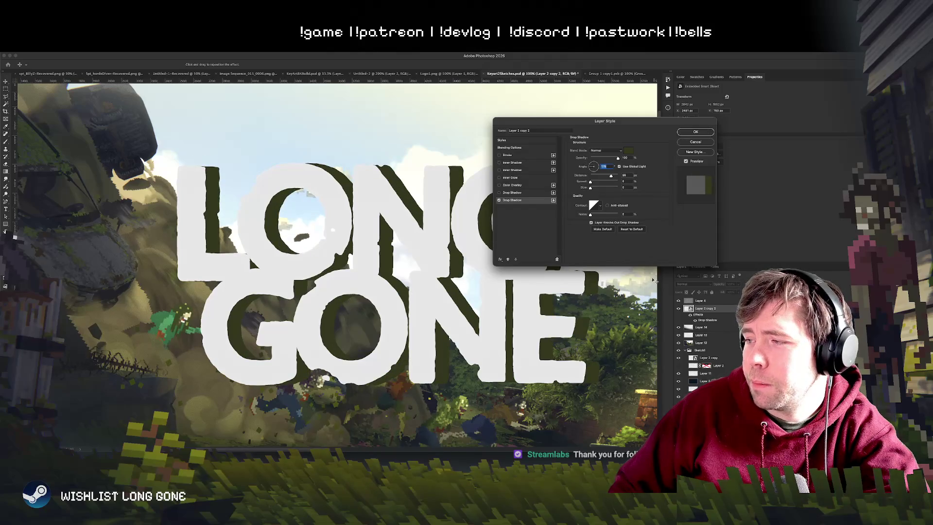
left_click(694, 132)
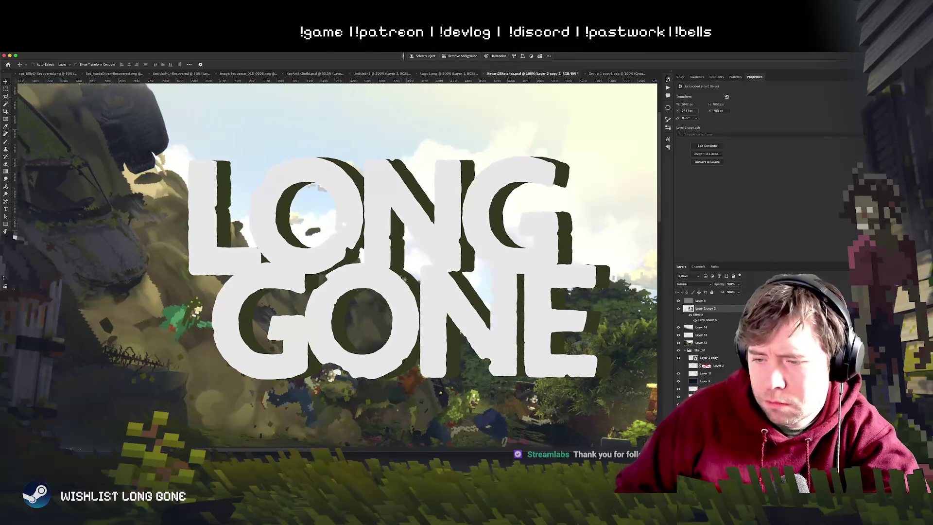
Undo recent edits to strip the drop shadow from the logo.
key("super+minus")
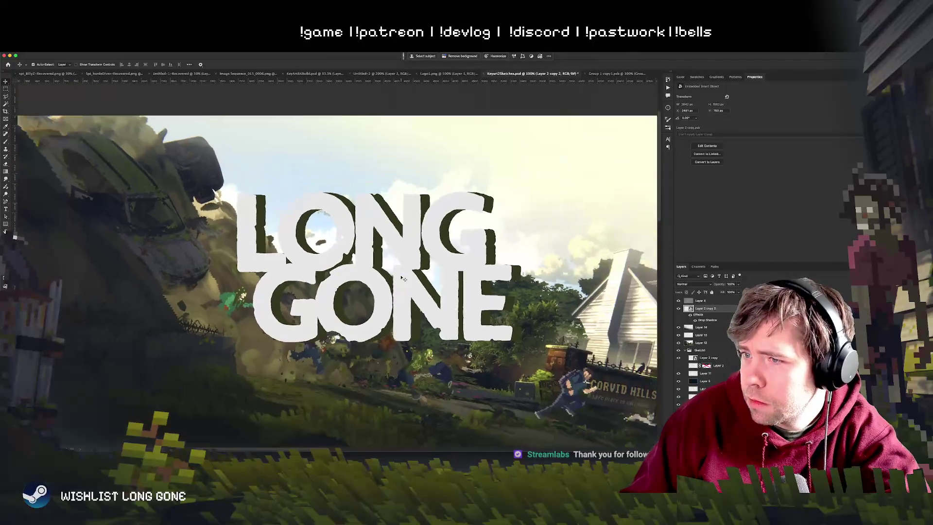
key("super+minus")
key("super+equal")
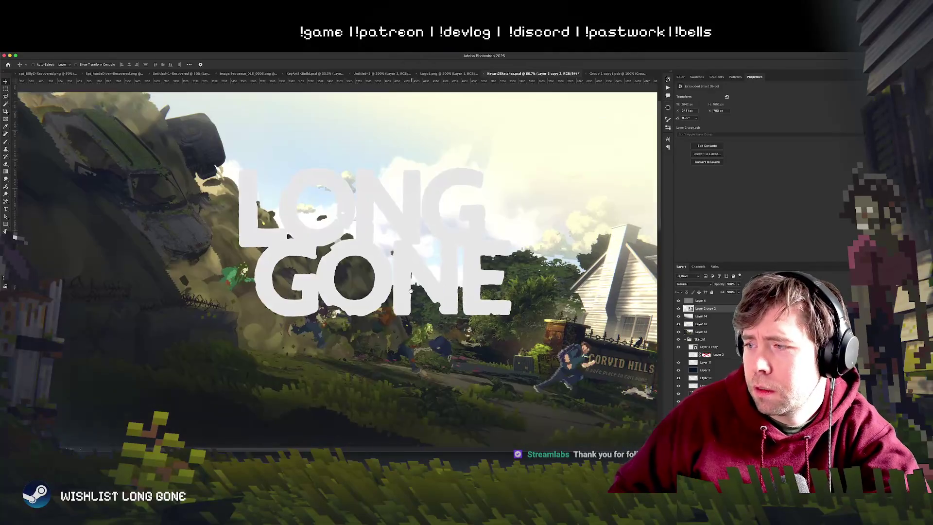
key("super+z")
key("super+z")
key("super+z")
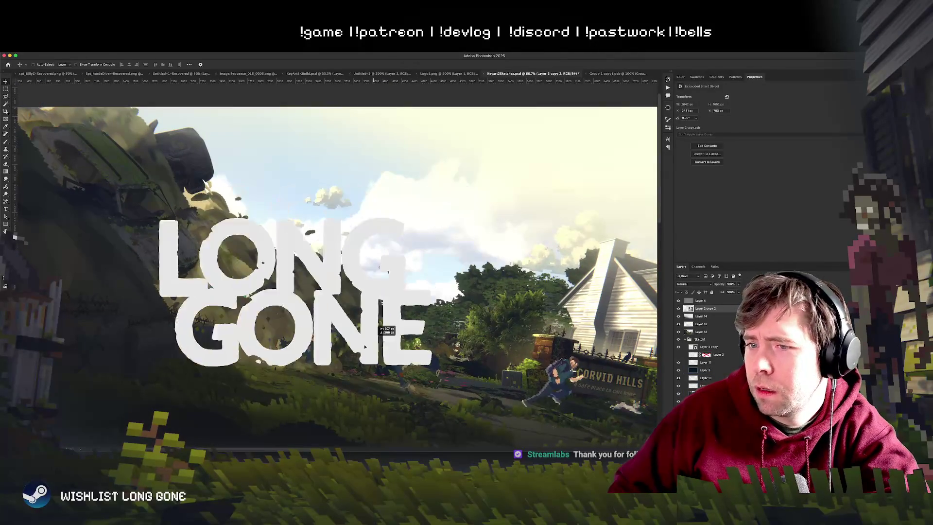
key("super+z")
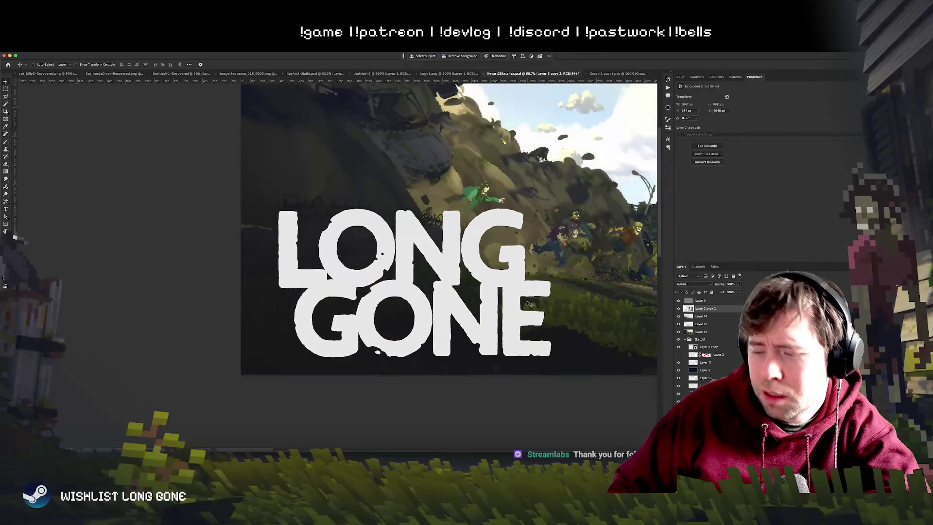
Move the white logo to the upper right above the house, reverting a trial invert.
key("super+minus")
key("super+minus")
mouse_move(426, 300)
left_mouse_down()
mouse_move(498, 214)
mouse_move(615, 232)
left_mouse_up()
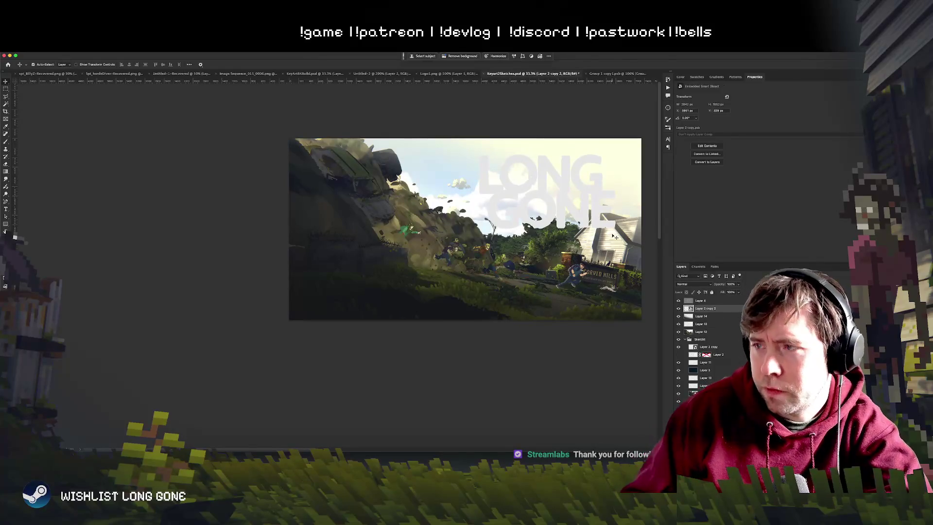
key("super+i")
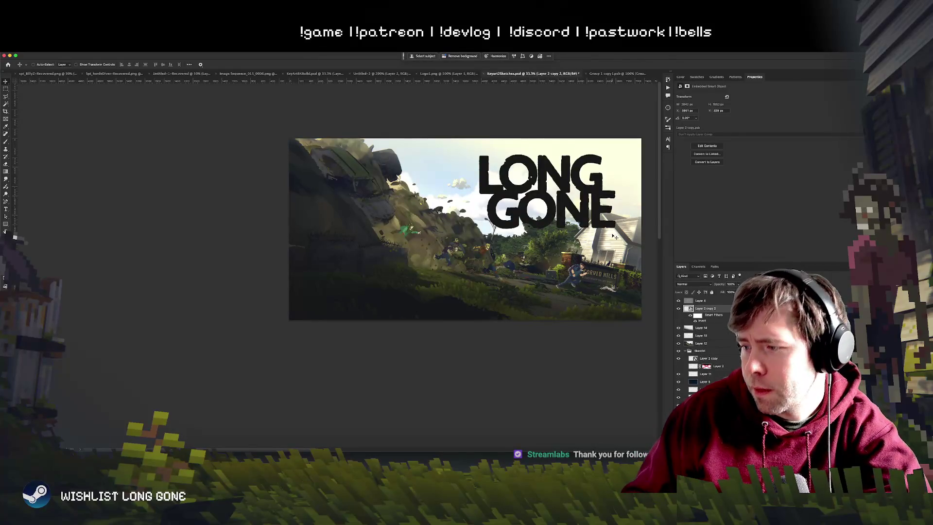
key("super+z")
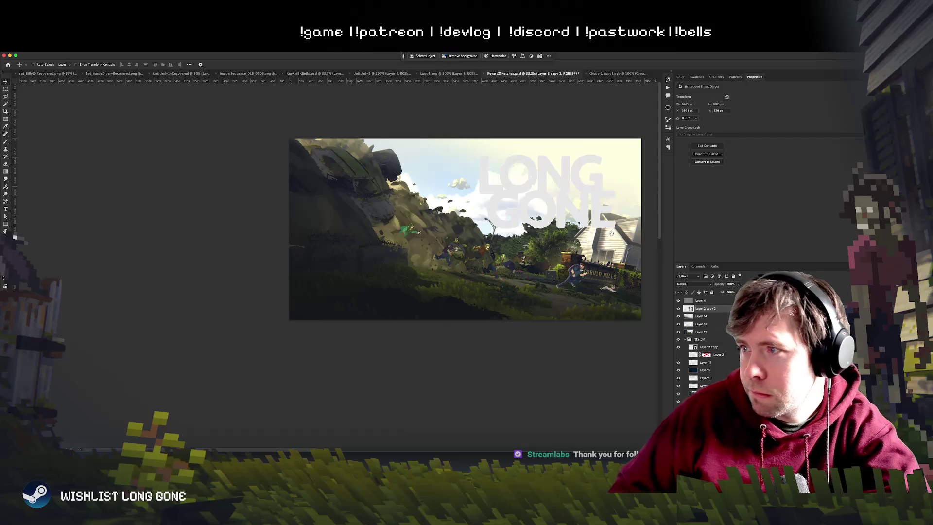
scroll(614, 237, "right", 5)
left_click(699, 332, "shift")
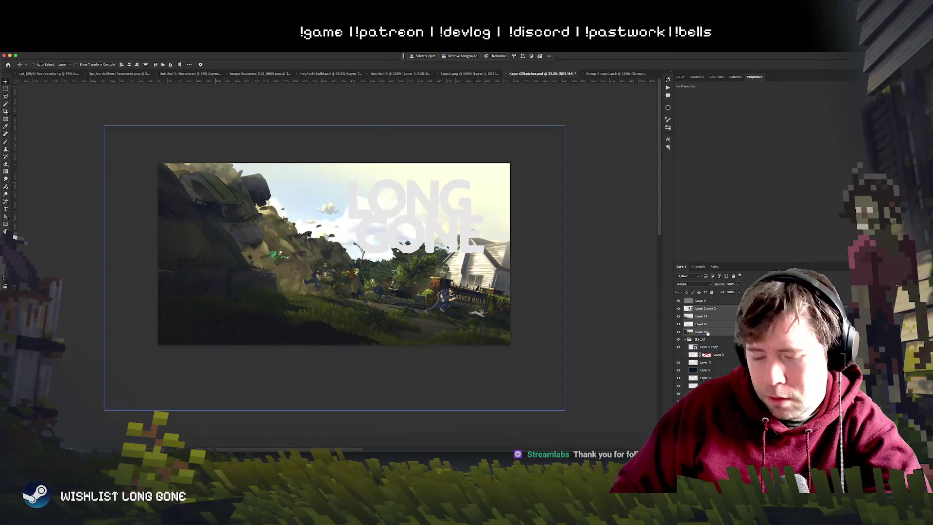
Group the logo with Layers 14, 13 and 12 as Group 1, hide it, and zoom to 50%.
key("super+g")
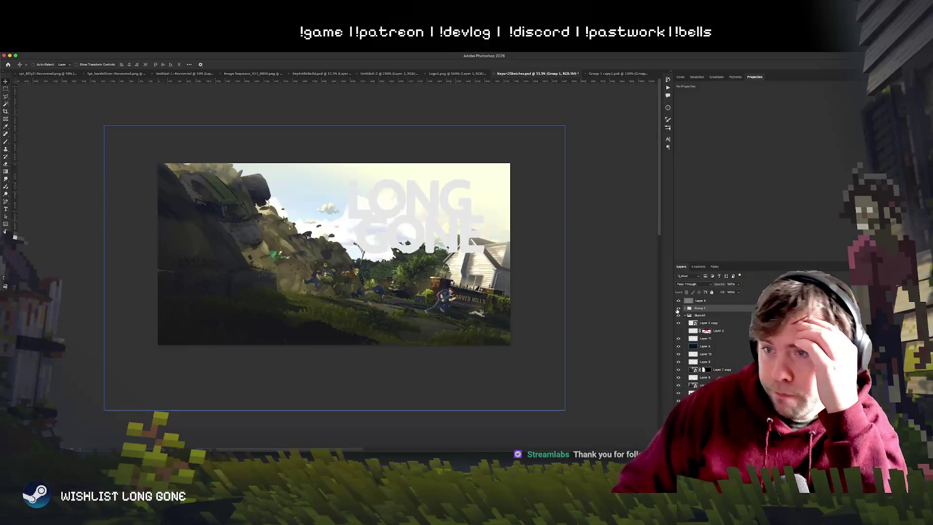
left_click(679, 309)
key("super+equal")
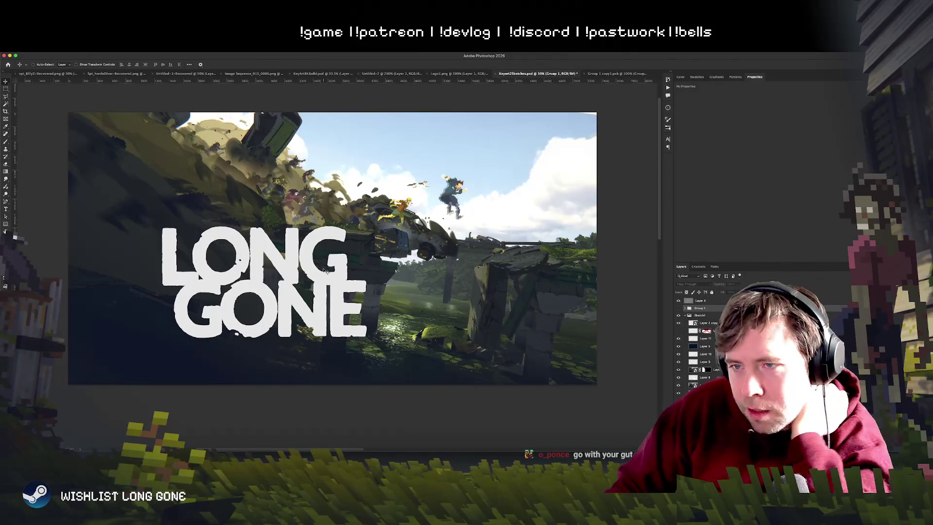
right_click(291, 269)
Select the logo layer, enlarge it with Free Transform, and move it left and down.
left_click(309, 287)
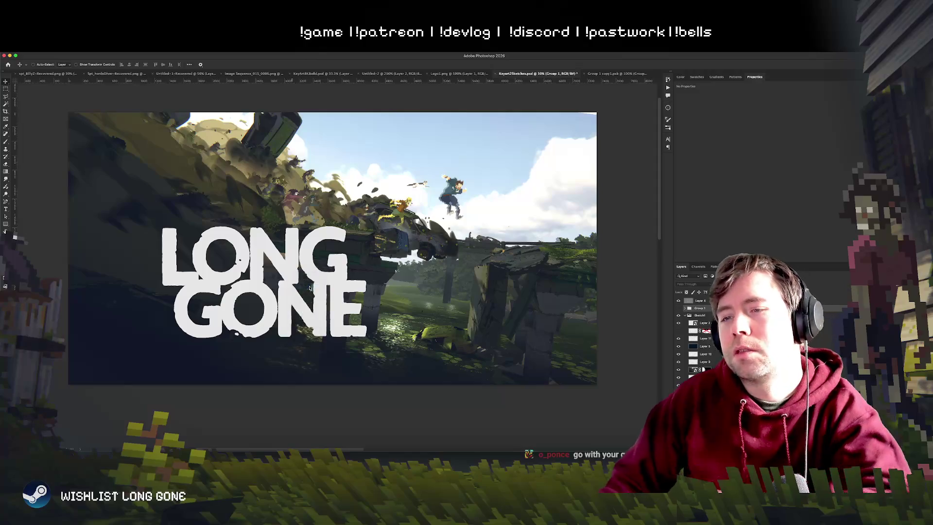
mouse_move(309, 287)
left_mouse_down()
mouse_move(276, 269)
mouse_move(417, 267)
mouse_move(398, 260)
mouse_move(380, 270)
left_mouse_up()
key("ctrl+t")
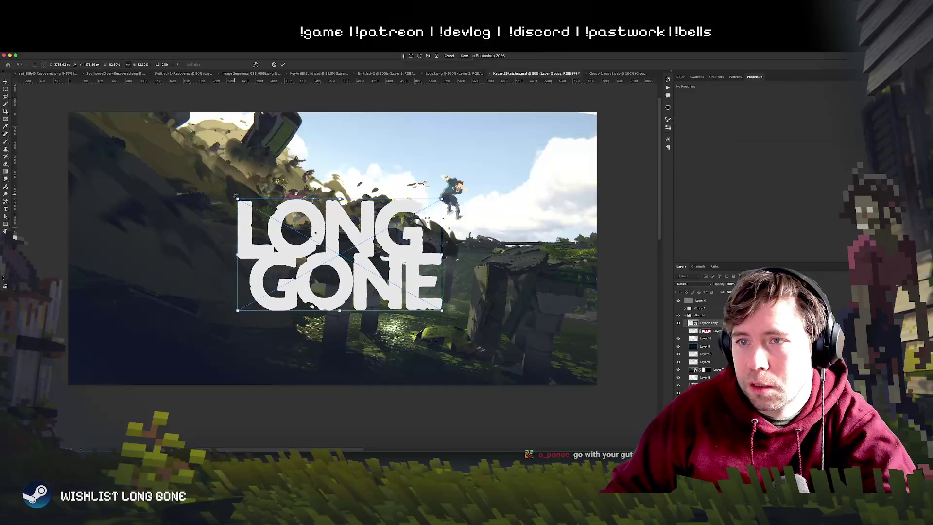
left_click_drag(237, 199, 189, 173)
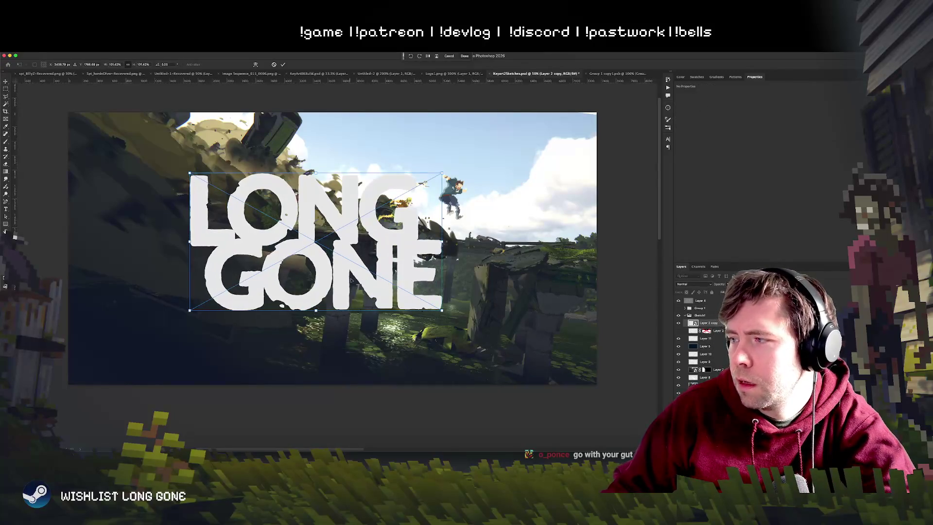
key("ctrl+z")
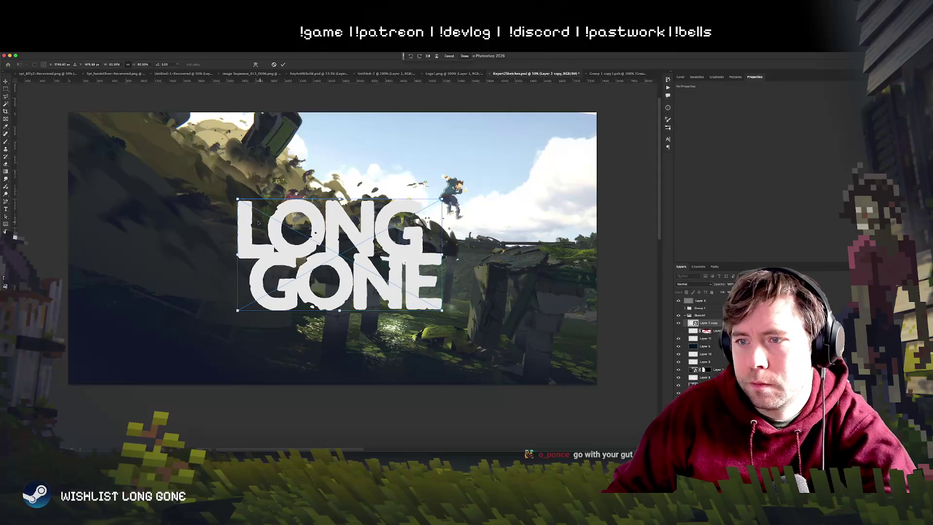
left_click_drag(259, 222, 251, 298)
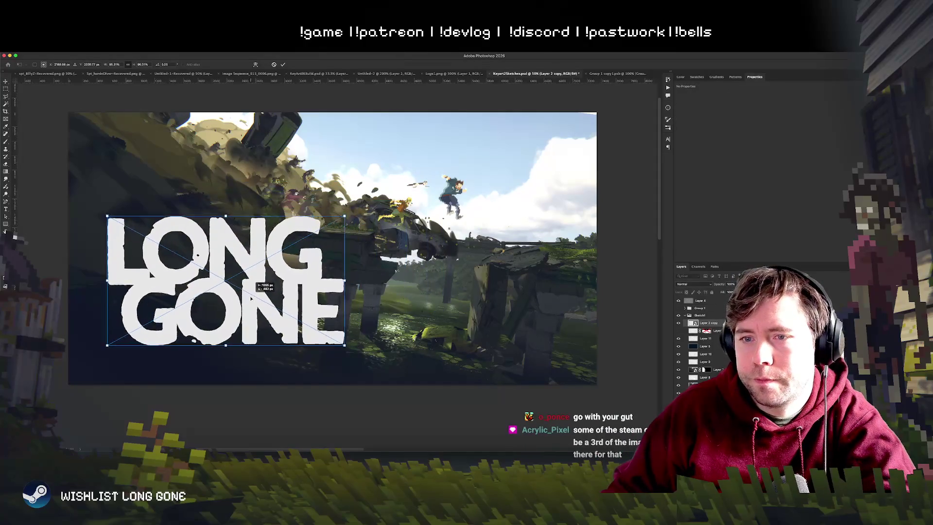
key("Return")
key("ctrl+minus")
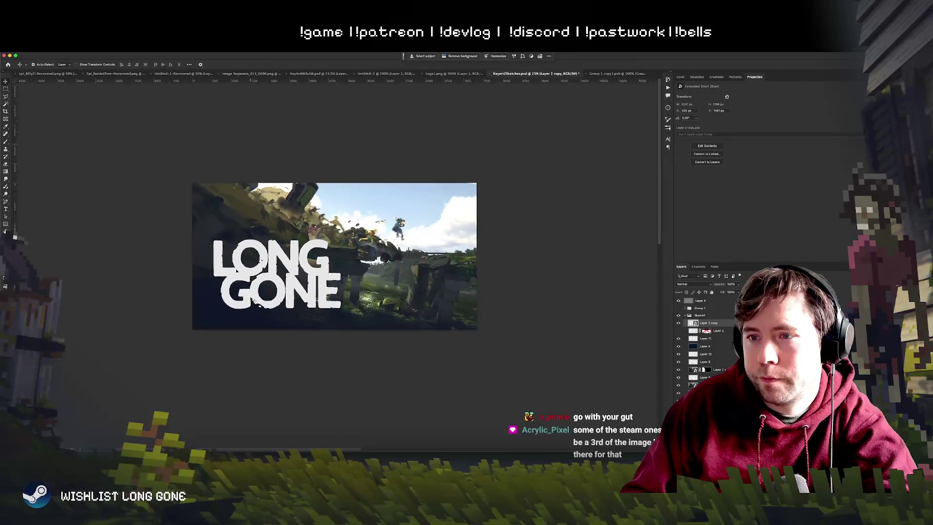
key("ctrl+plus")
mouse_move(261, 281)
left_mouse_down()
mouse_move(238, 315)
mouse_move(385, 288)
mouse_move(253, 306)
mouse_move(215, 324)
mouse_move(211, 311)
mouse_move(389, 278)
mouse_move(389, 221)
mouse_move(380, 224)
left_mouse_up()
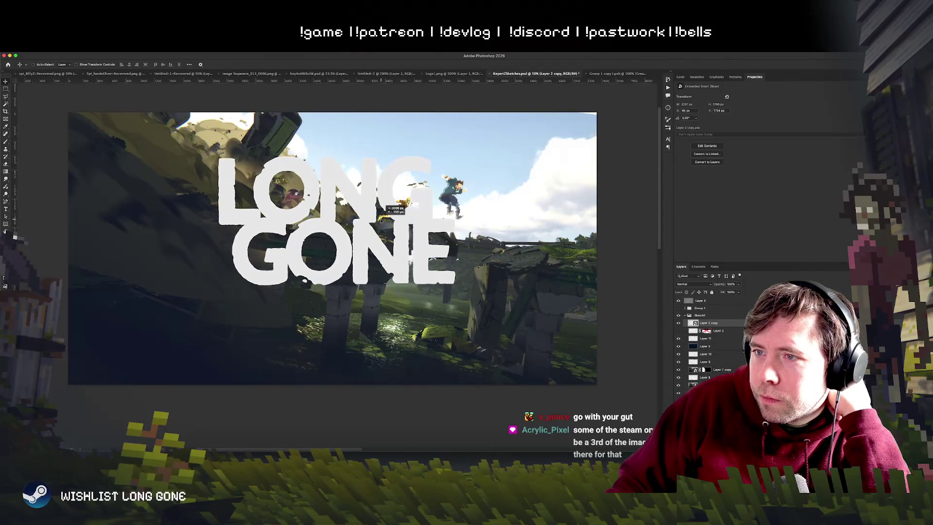
Shrink the logo slightly and settle it in the lower left of the artwork.
key("ctrl+t")
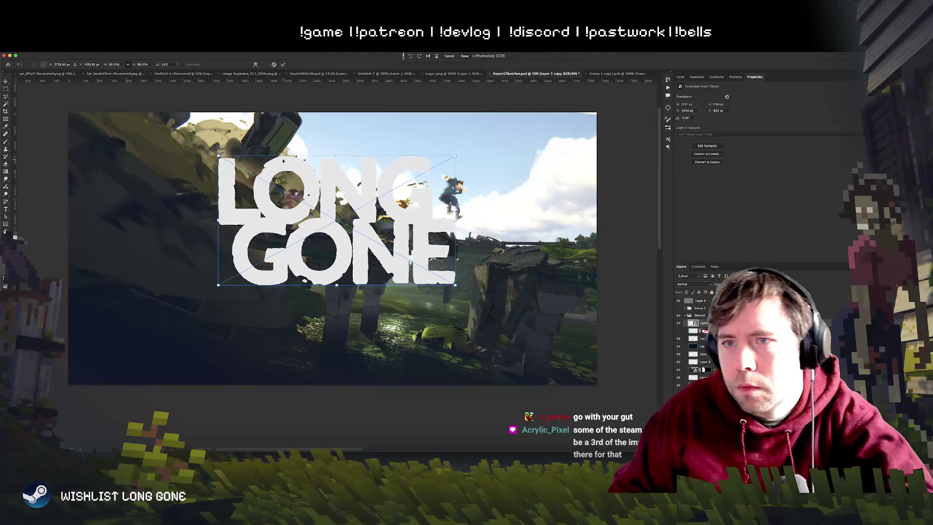
left_click_drag(218, 156, 236, 172)
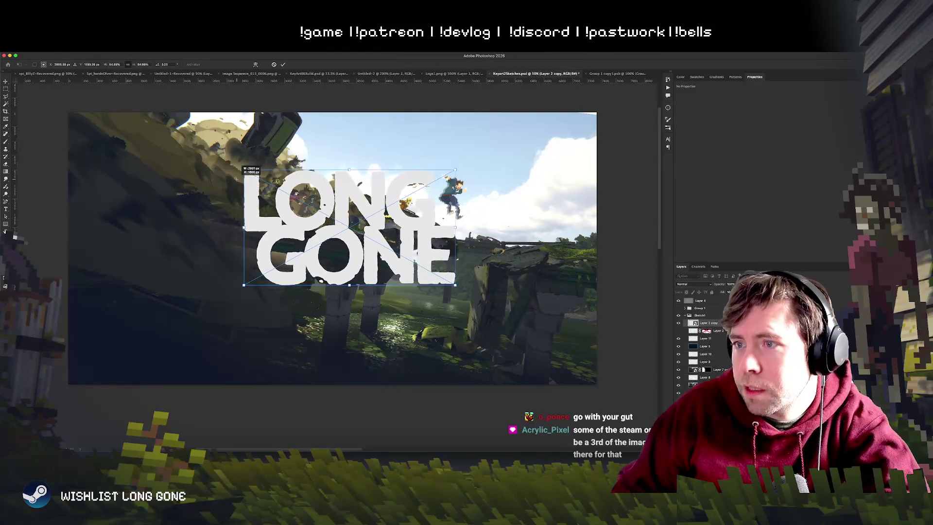
left_click_drag(291, 206, 277, 207)
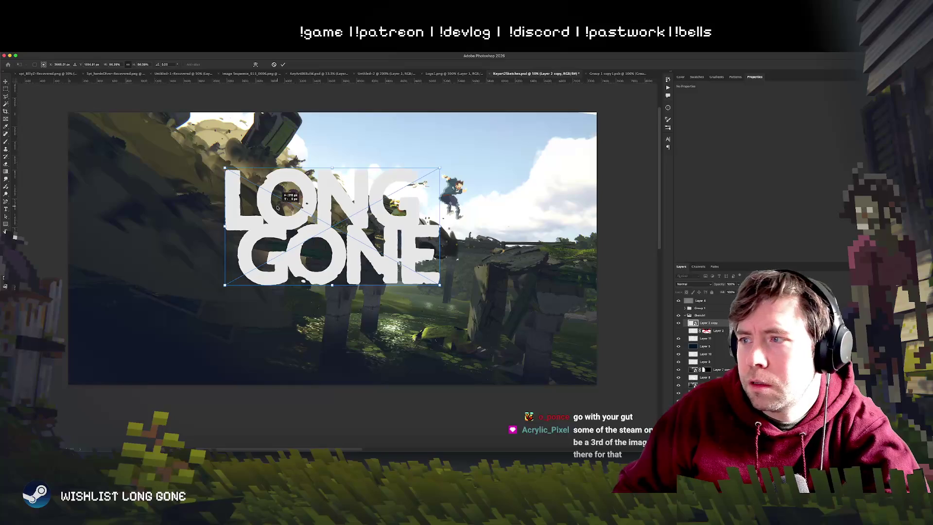
key("Return")
mouse_move(304, 251)
left_mouse_down()
mouse_move(222, 288)
mouse_move(188, 318)
mouse_move(196, 315)
left_mouse_up()
key("super+minus")
key("super+minus")
key("super+minus")
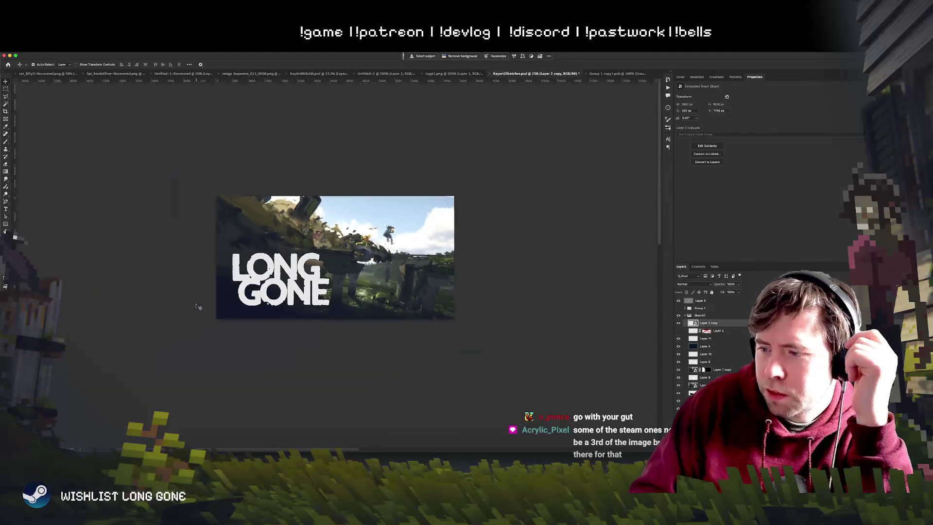
key("super+minus")
key("super+minus")
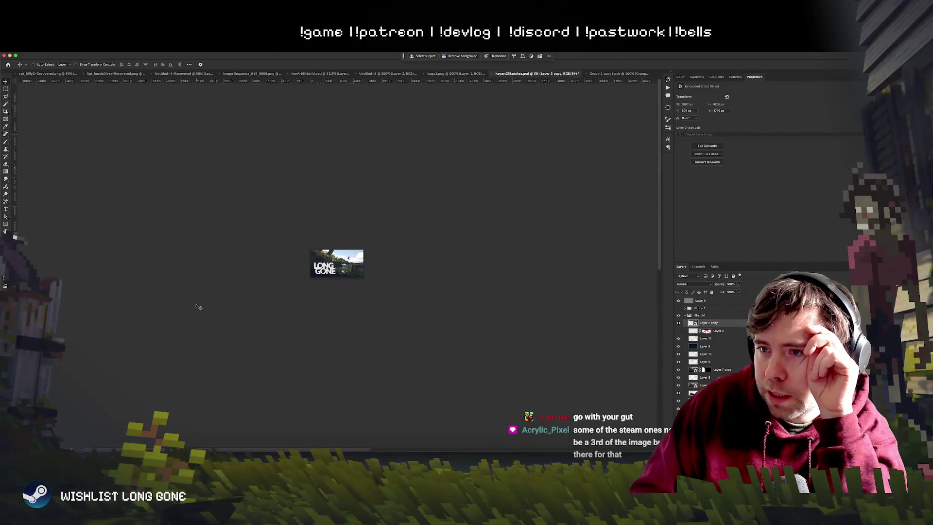
key("super+minus")
key("super+minus")
key("super+minus")
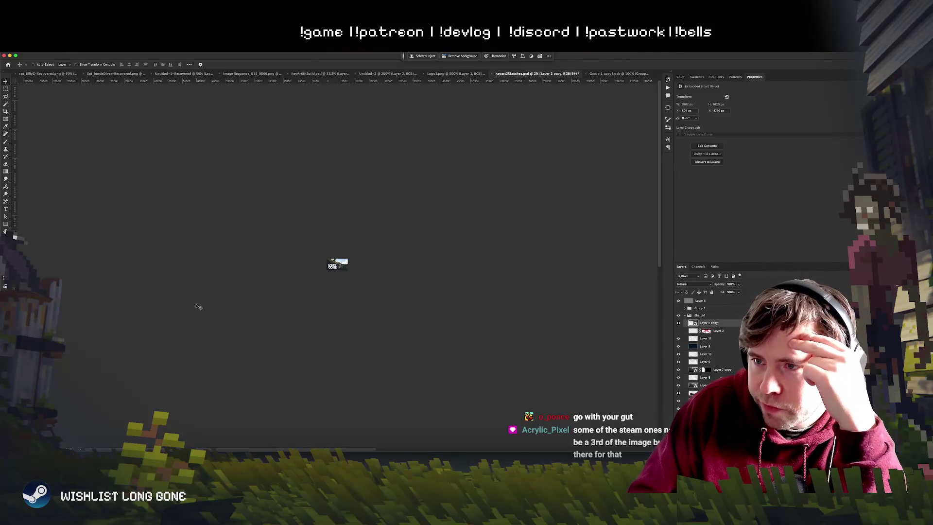
key("super+plus")
key("super+plus")
key("super+plus")
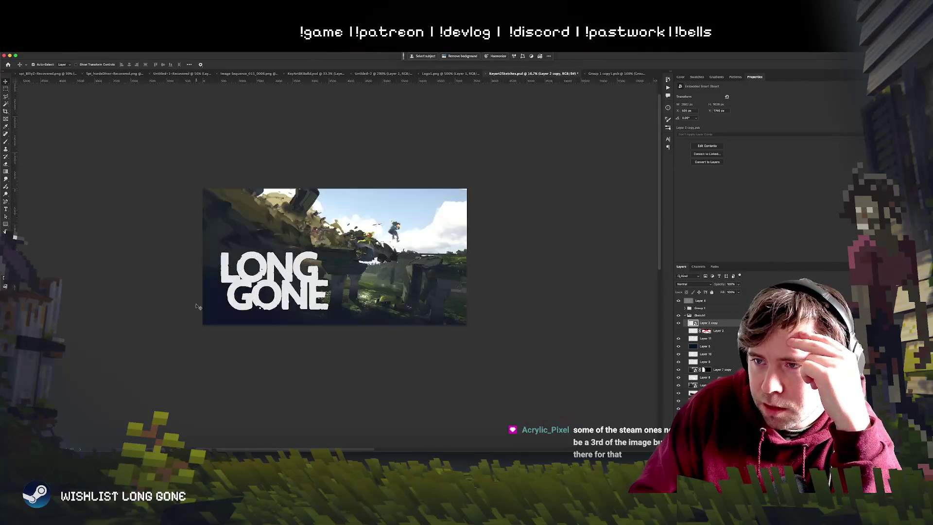
key("super+minus")
key("super+minus")
key("super+minus")
key("super+plus")
key("super+plus")
key("super+plus")
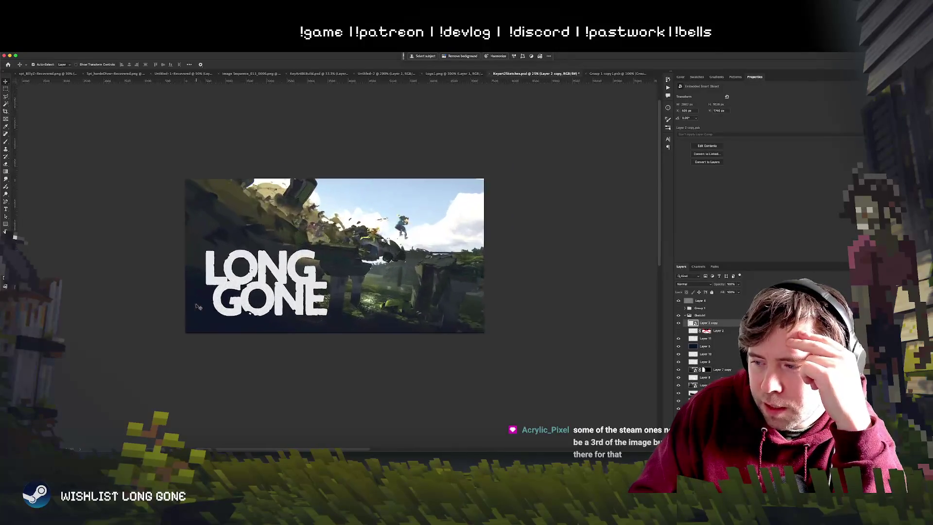
key("super+minus")
key("super+minus")
key("super+minus")
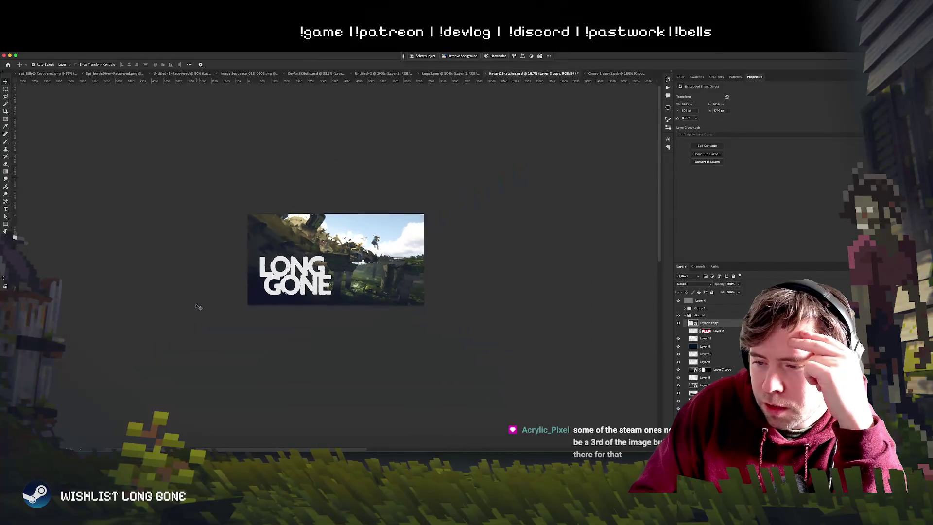
key("super+plus")
key("super+plus")
key("super+plus")
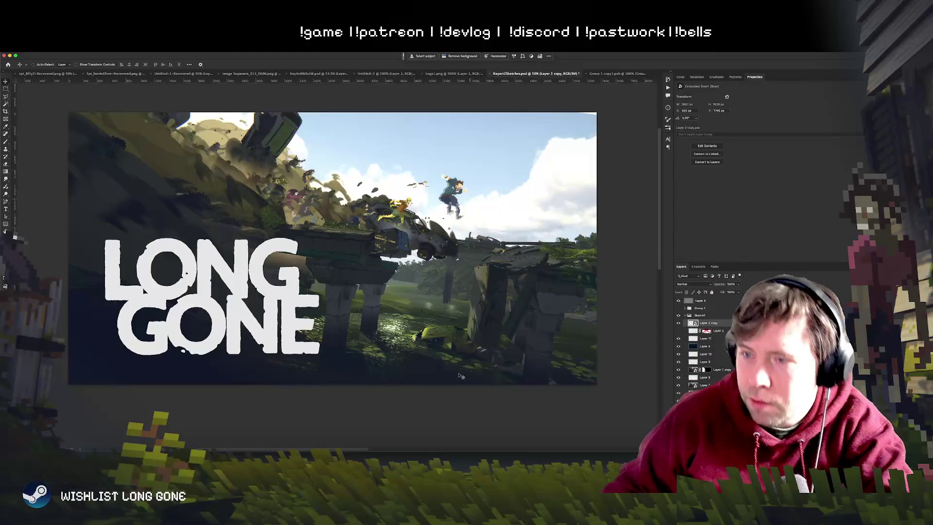
Select Layer 2 copy, drag the logo to the image centre, and open its Layer Style.
right_click(258, 272)
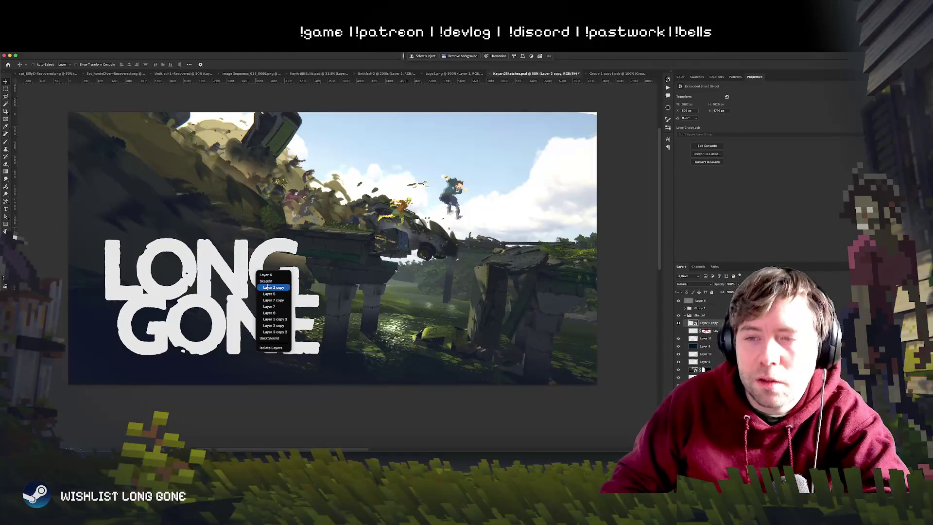
left_click(265, 289)
mouse_move(265, 288)
left_mouse_down()
mouse_move(302, 287)
mouse_move(383, 224)
mouse_move(388, 194)
mouse_move(393, 298)
left_mouse_up()
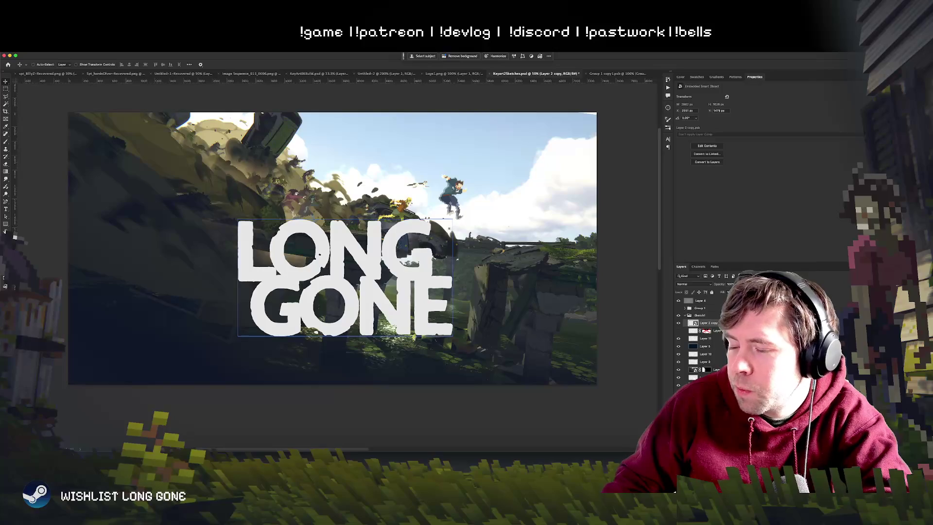
double_click(719, 323)
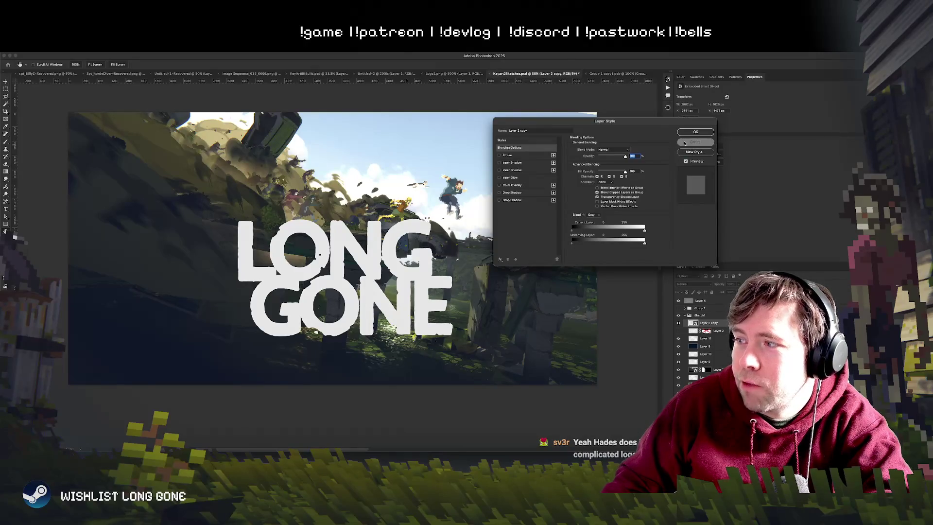
Cancel Layer Style and add a new empty layer beneath the logo layer.
left_click(695, 141)
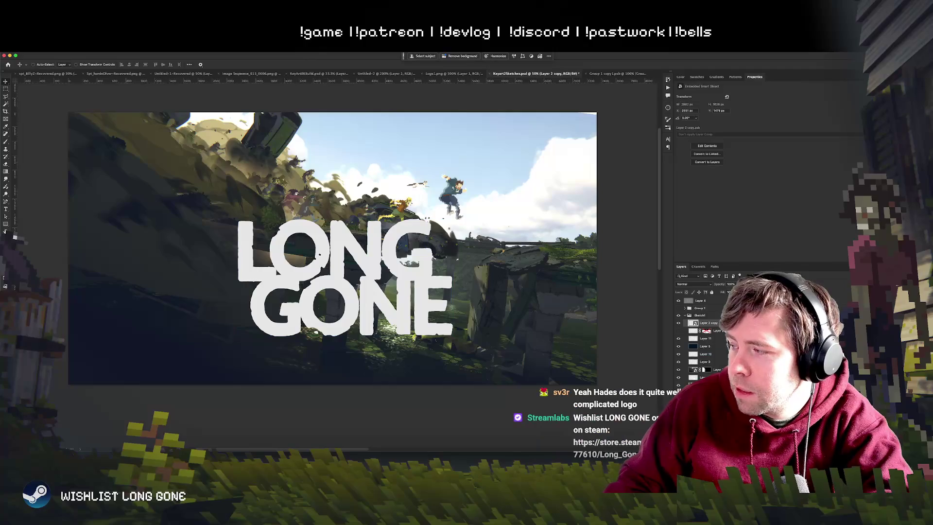
key("ctrl+shift+alt+n")
left_click_drag(700, 331, 700, 335)
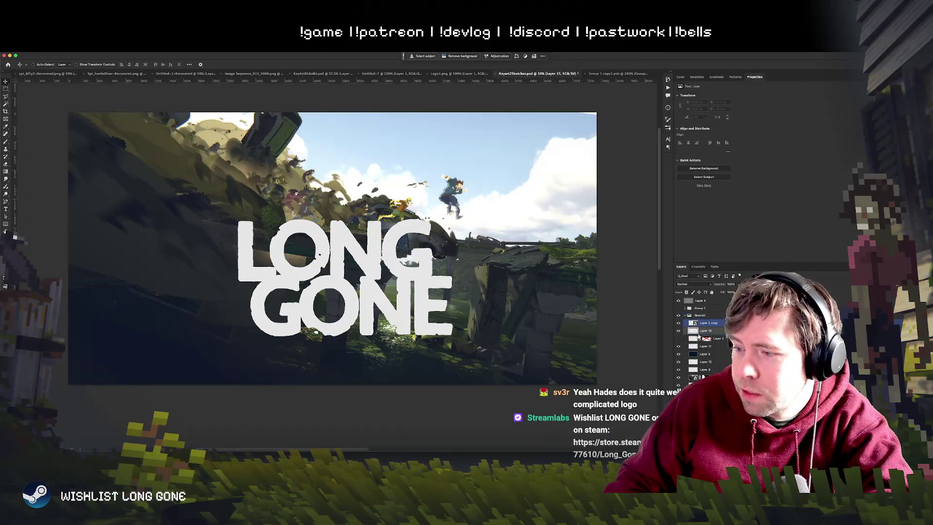
Paint a dark radial gradient around the logo and set the layer to 68% opacity.
key("g")
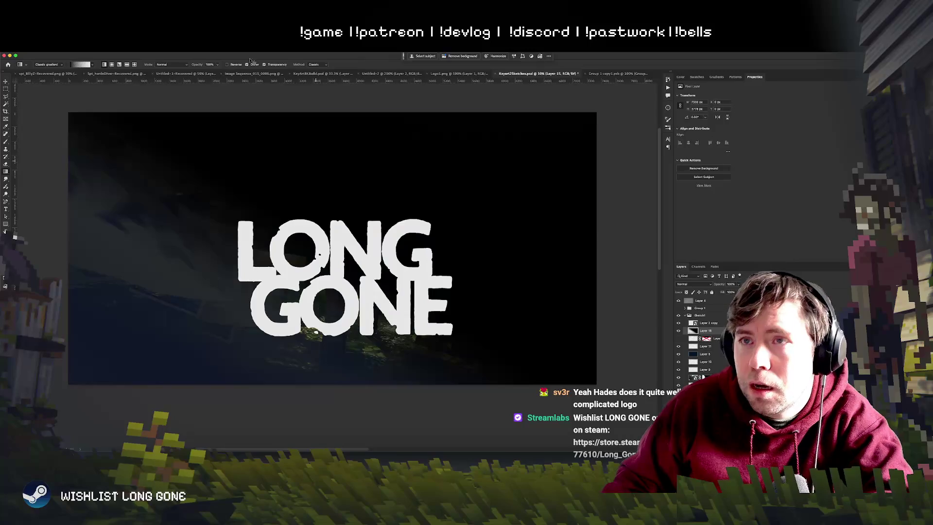
left_click(111, 65)
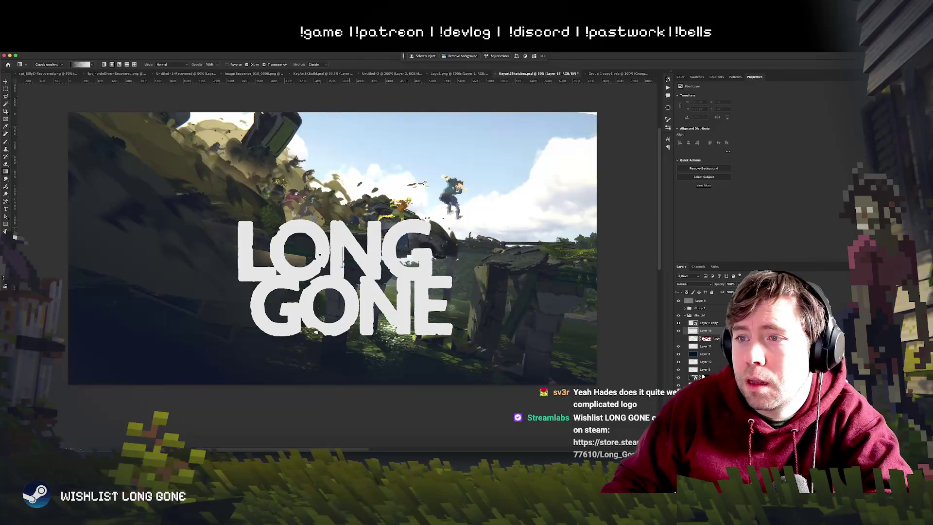
left_click_drag(344, 257, 342, 171)
left_click_drag(357, 278, 192, 302)
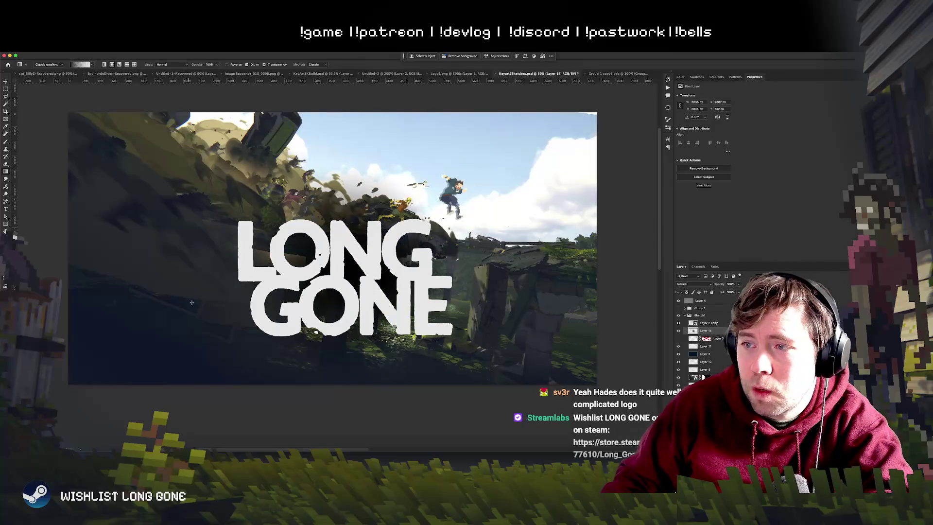
left_click_drag(295, 282, 384, 283)
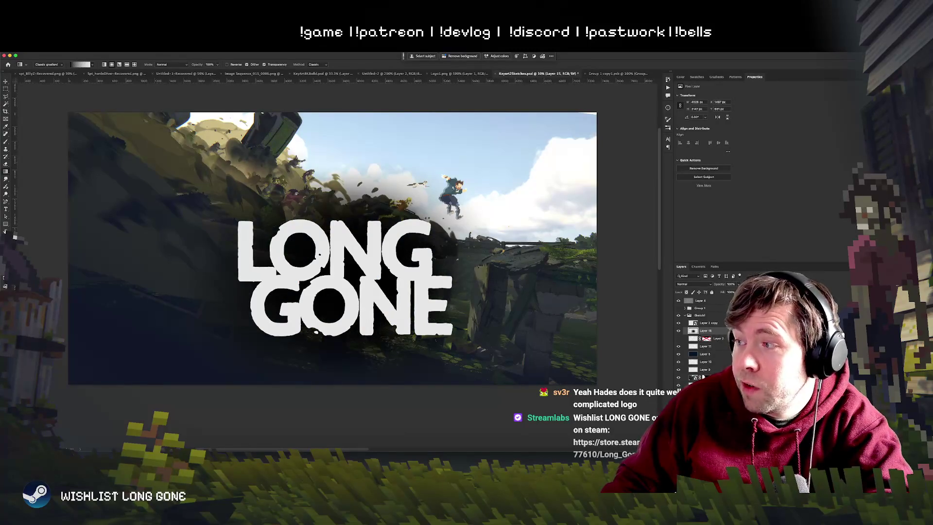
left_click_drag(734, 293, 718, 294)
Move the Sketch1 group with the logo back to the lower left.
key("v")
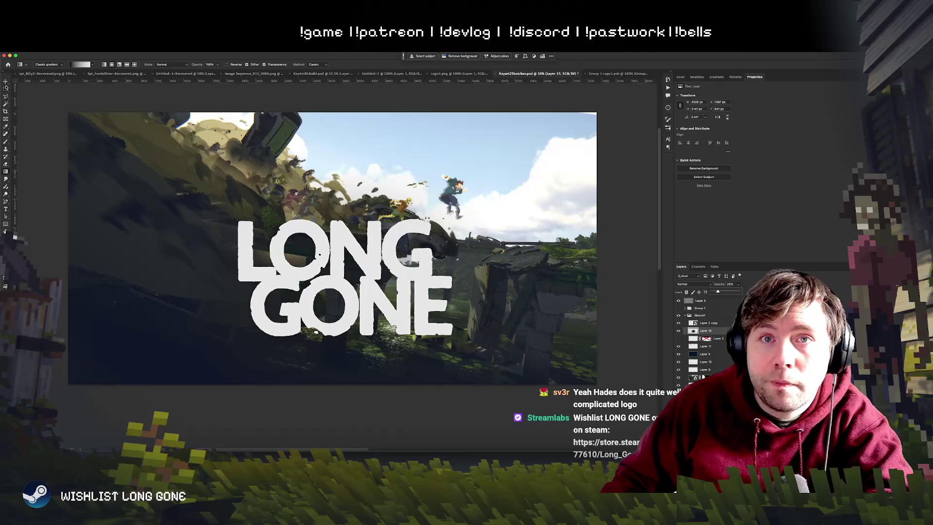
left_click(700, 315)
mouse_move(439, 290)
left_mouse_down()
mouse_move(456, 291)
mouse_move(337, 285)
mouse_move(554, 182)
mouse_move(552, 251)
mouse_move(388, 264)
mouse_move(331, 221)
mouse_move(310, 283)
mouse_move(519, 377)
mouse_move(432, 289)
mouse_move(500, 324)
mouse_move(287, 304)
mouse_move(304, 297)
left_mouse_up()
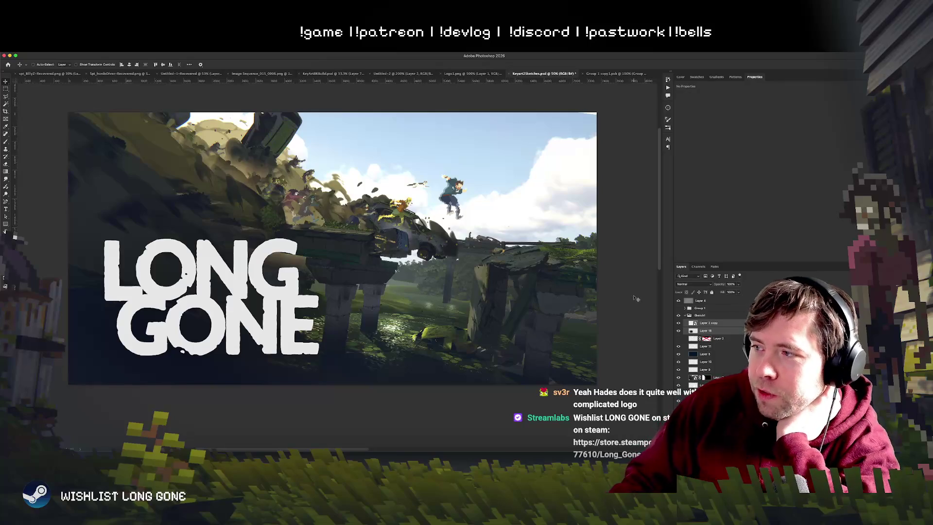
Drag the panel dock divider right to widen the canvas, then check Unity and return.
left_click_drag(673, 246, 771, 249)
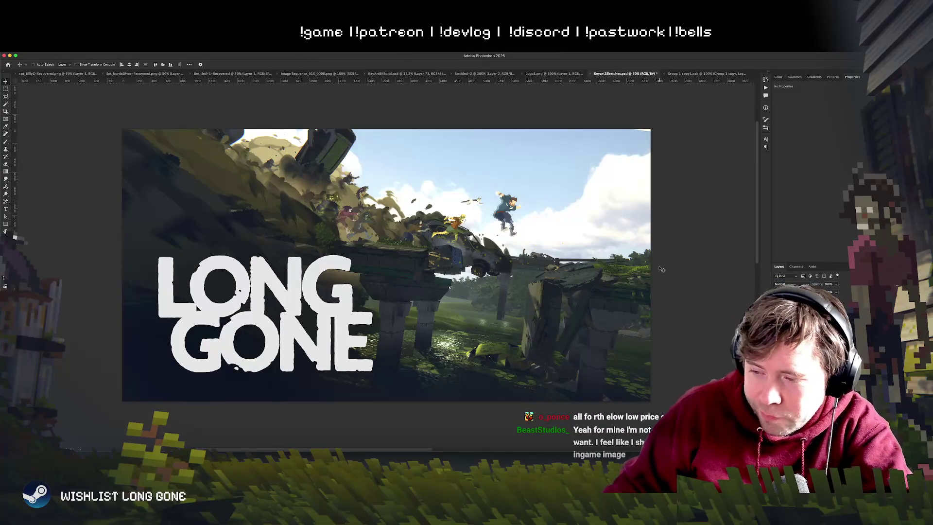
key("super+Tab")
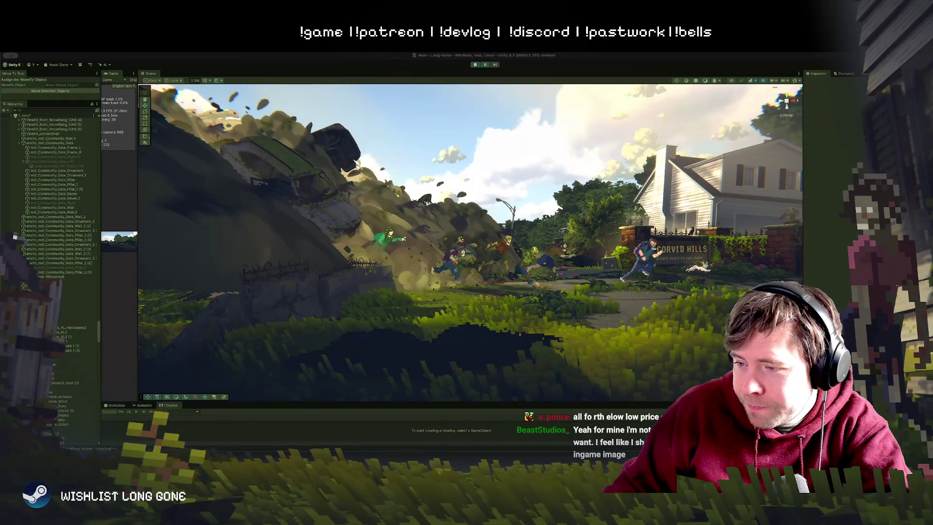
key("super+Tab")
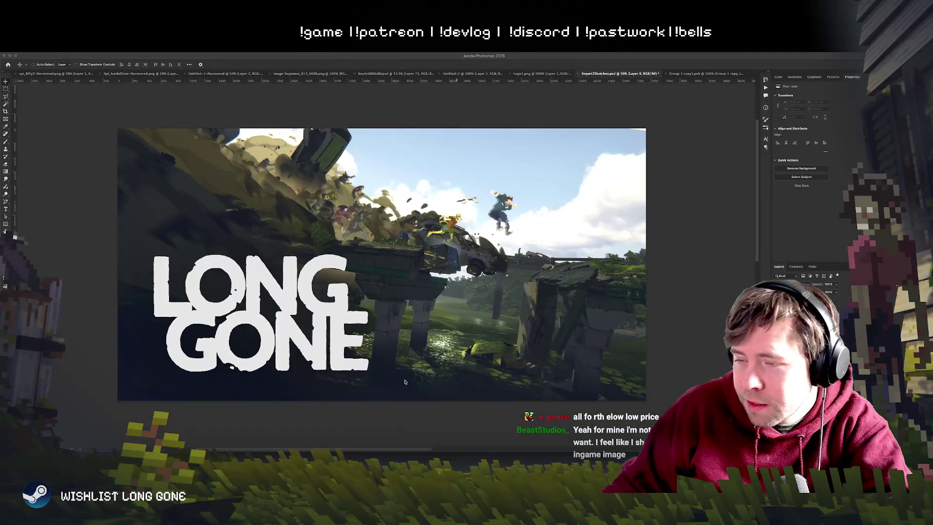
Pick Layer 7 copy from the canvas and nudge its artwork down and right.
scroll(486, 369, "left", 2)
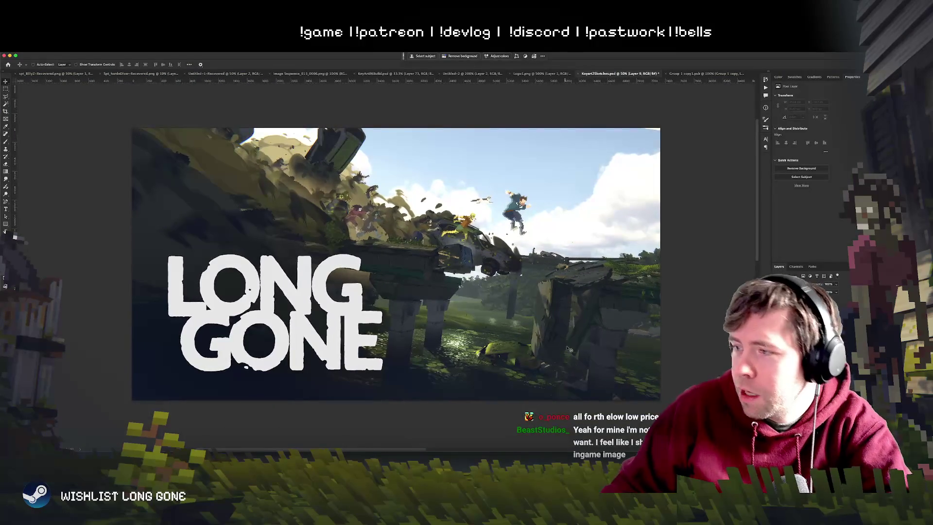
right_click(572, 324)
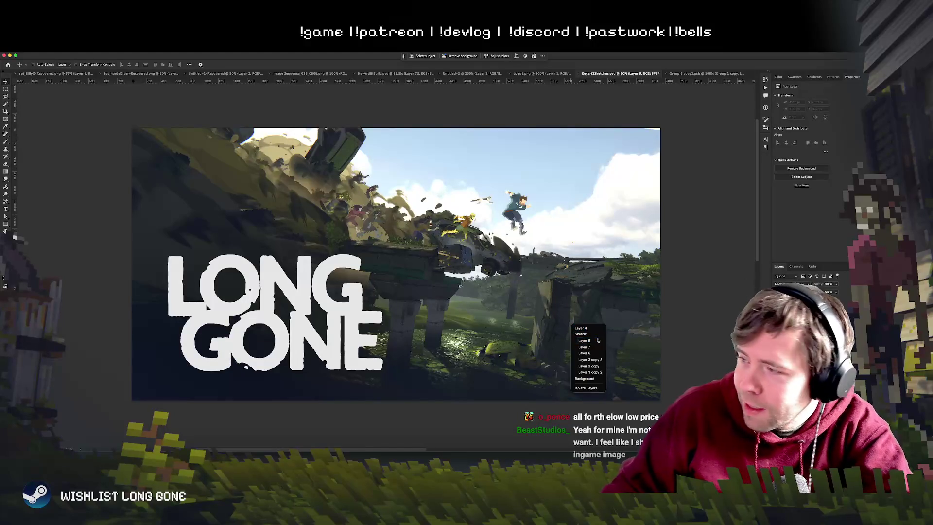
left_click(597, 340)
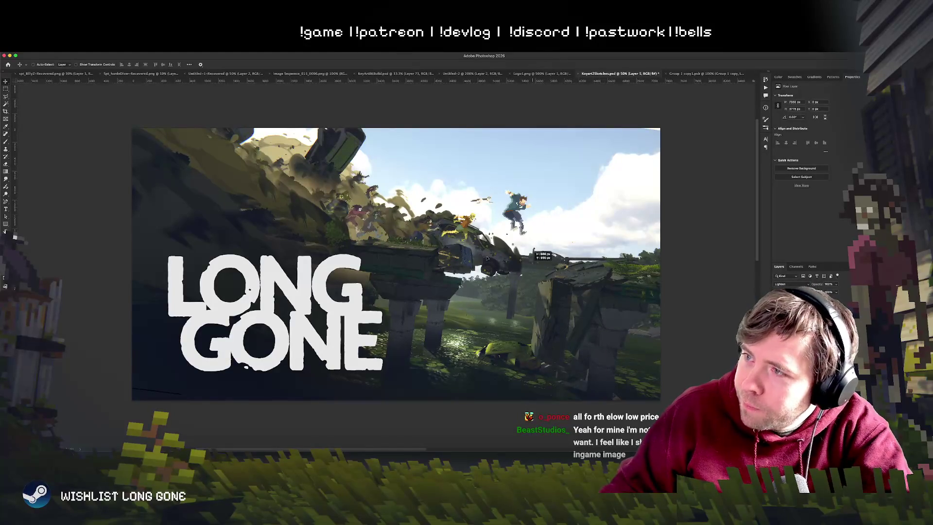
left_click(481, 303)
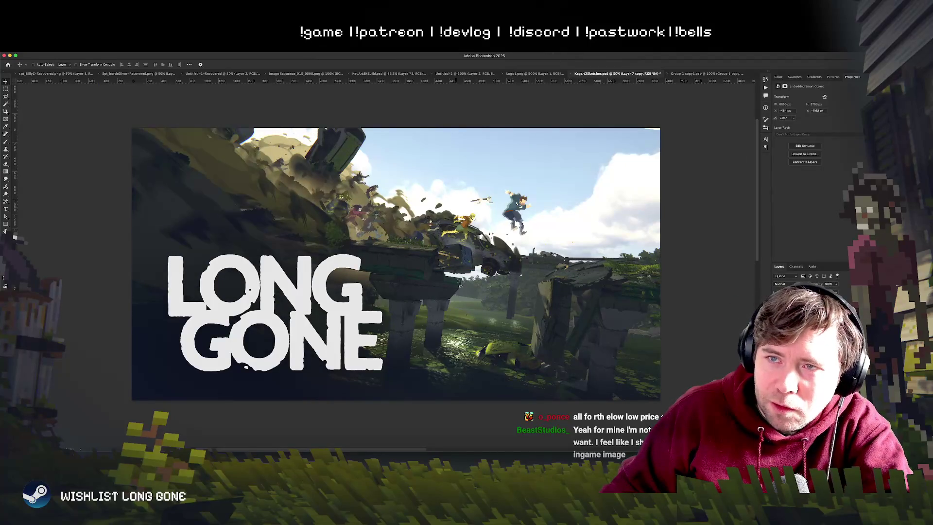
left_click(547, 290)
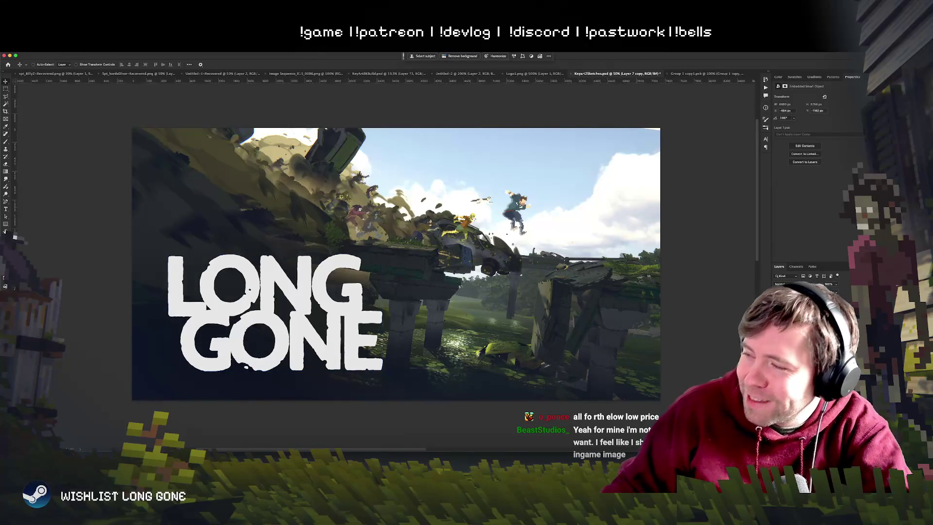
mouse_move(303, 176)
left_mouse_down()
mouse_move(306, 204)
mouse_move(307, 177)
left_mouse_up()
mouse_move(434, 208)
left_mouse_down()
mouse_move(464, 218)
mouse_move(433, 212)
left_mouse_up()
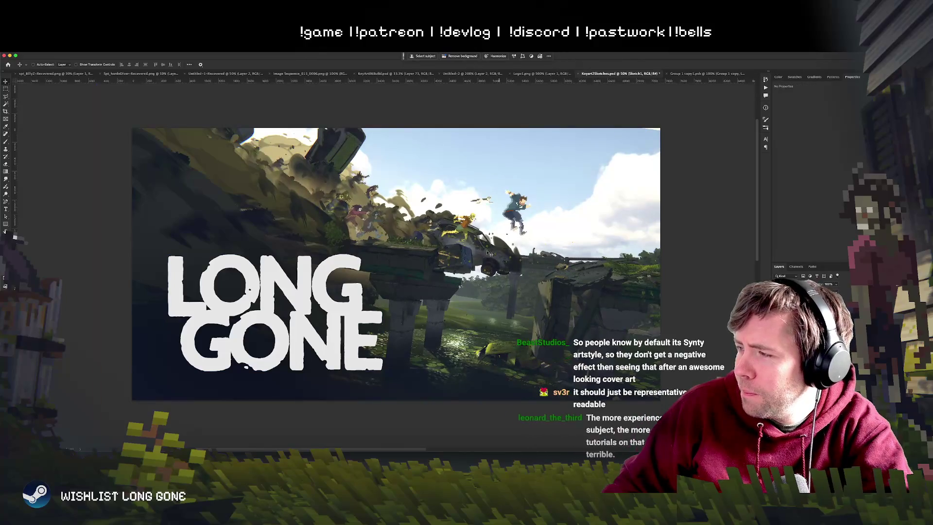
Switch to the Sketch1 layer and shift the scene artwork down.
key("alt+bracketleft")
left_click_drag(480, 251, 481, 261)
mouse_move(487, 216)
left_mouse_down()
mouse_move(475, 262)
mouse_move(475, 253)
left_mouse_up()
Rotate the scene artwork about 1.7°, lower it about 27 px, then check it at small sizes.
key("ctrl+t")
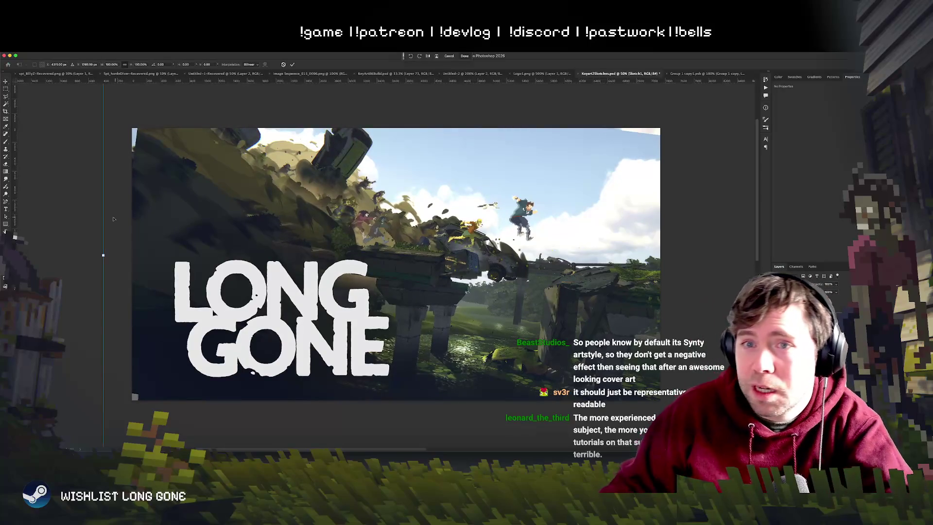
left_click_drag(63, 236, 69, 227)
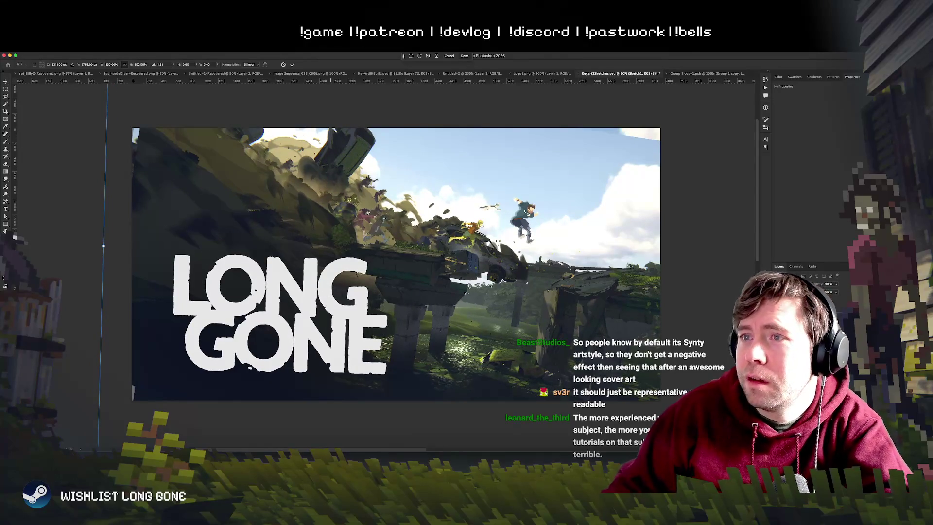
key("Return")
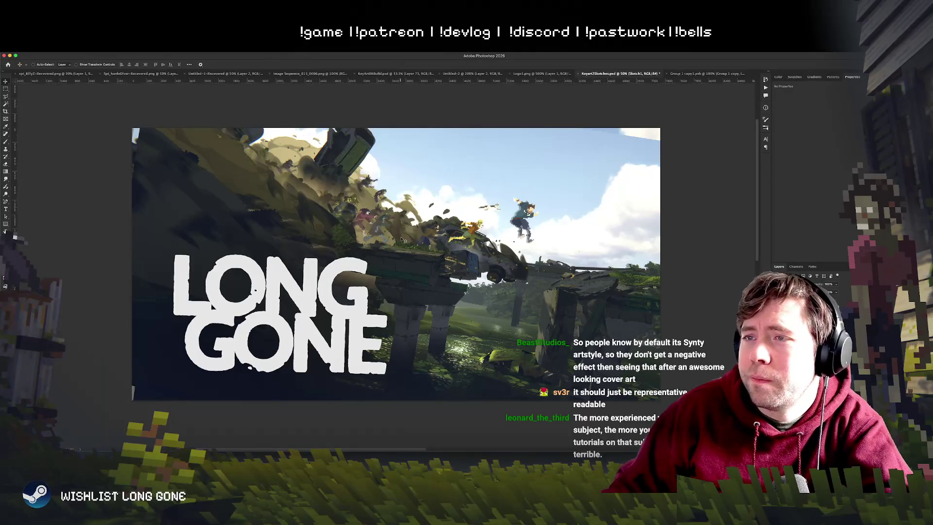
mouse_move(401, 235)
left_mouse_down()
mouse_move(400, 248)
mouse_move(391, 246)
left_mouse_up()
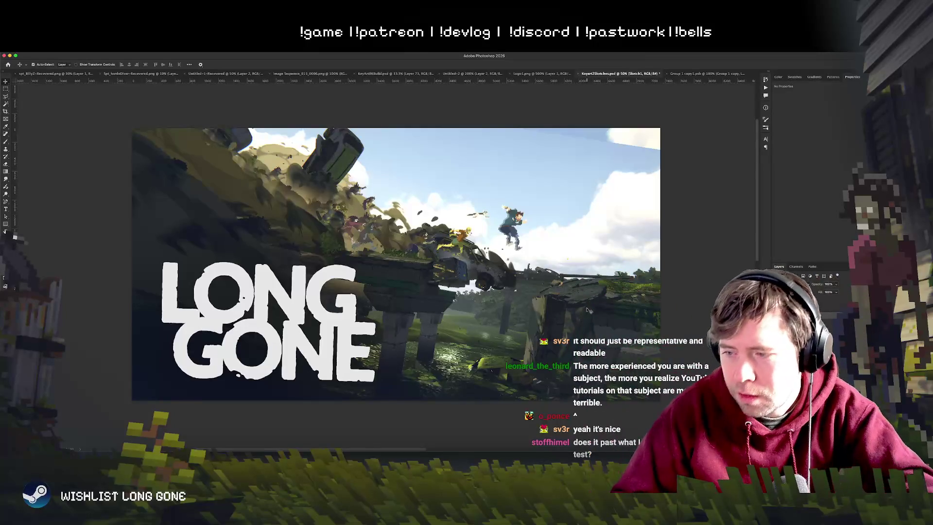
key("super+minus")
key("super+minus")
key("super+minus")
key("super+equal")
key("super+equal")
key("super+minus")
key("super+minus")
key("super+equal")
key("super+equal")
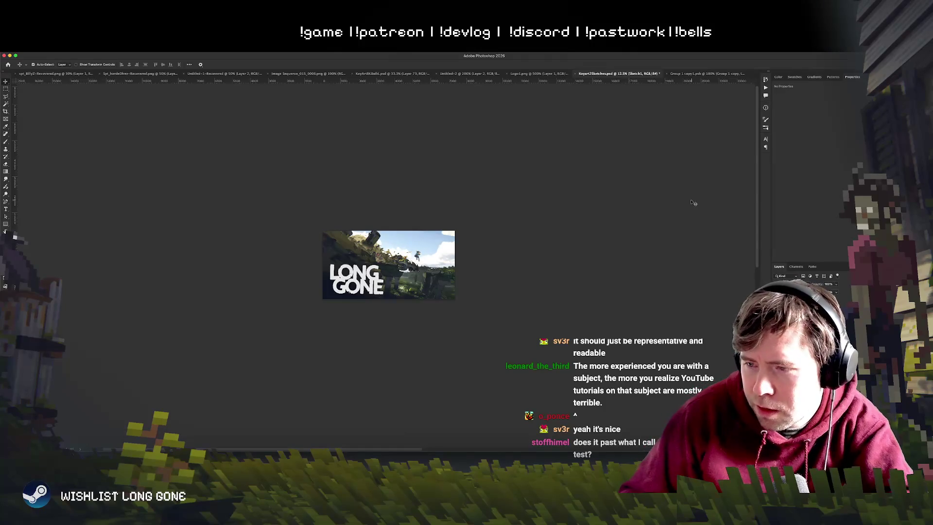
key("super+equal")
key("super+equal")
key("super+equal")
key("super+equal")
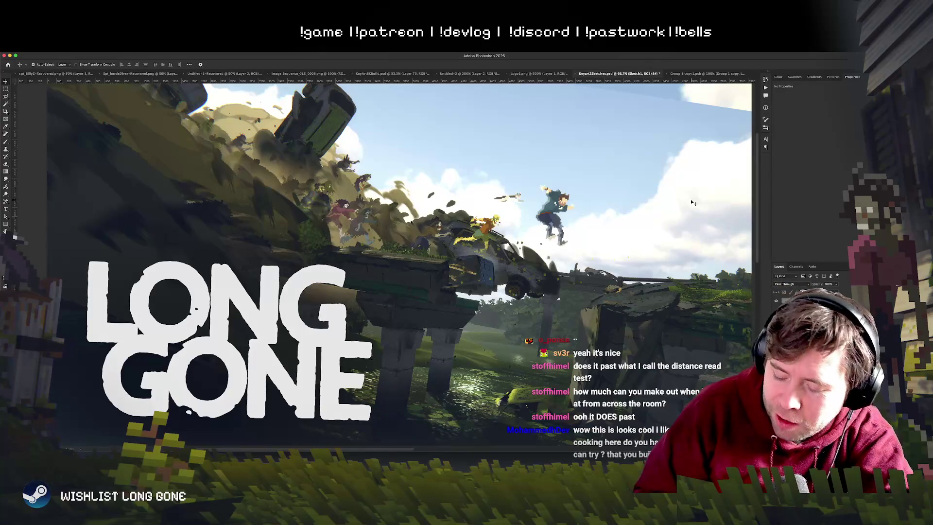
key("ctrl+minus")
key("ctrl+minus")
key("ctrl+minus")
key("ctrl+plus")
key("ctrl+plus")
key("ctrl+plus")
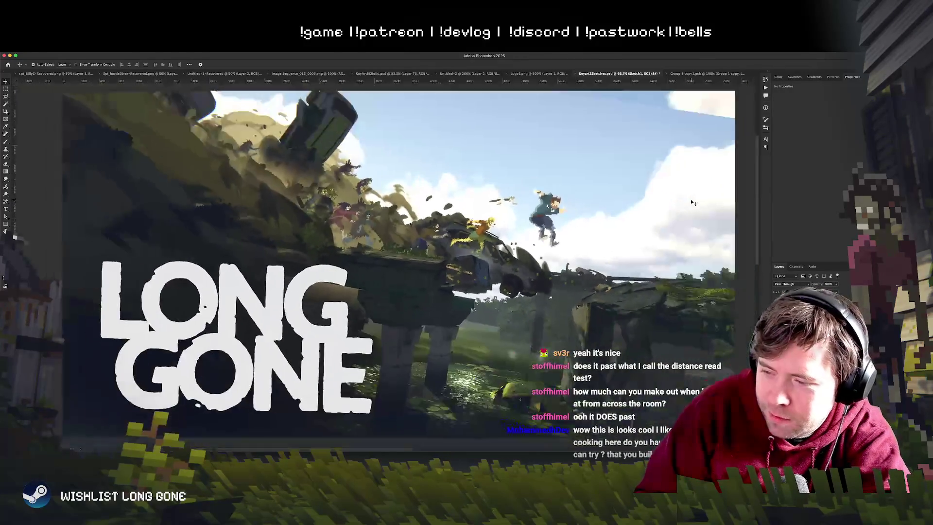
key("ctrl+minus")
key("ctrl+minus")
key("ctrl+minus")
key("ctrl+plus")
key("ctrl+plus")
key("ctrl+plus")
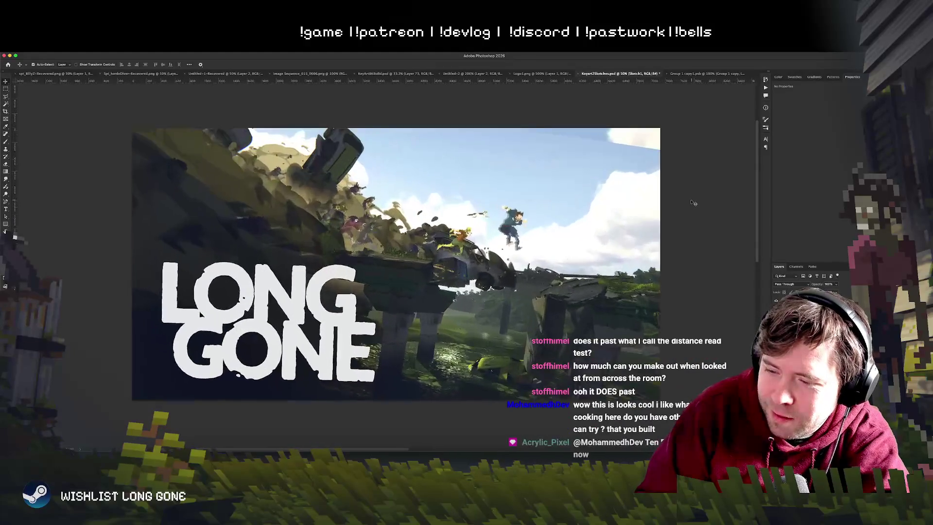
key("ctrl+minus")
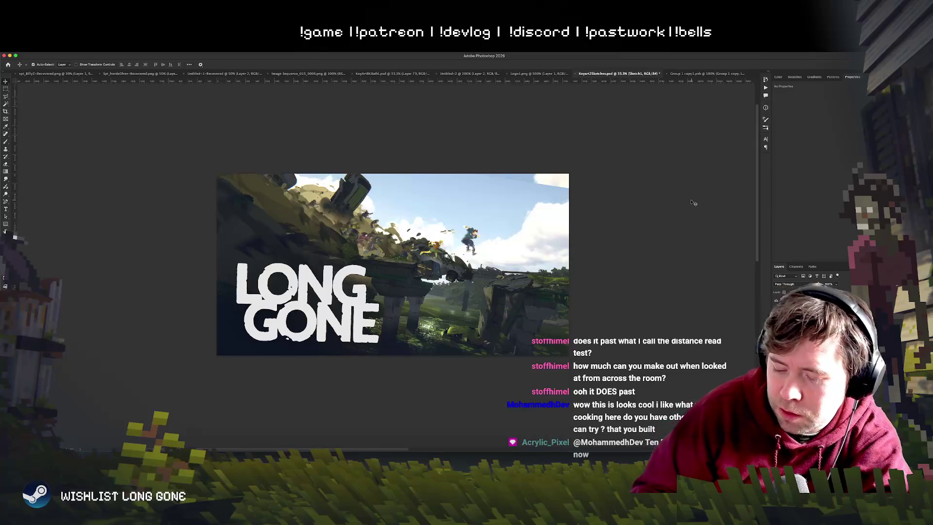
key("ctrl+minus")
key("ctrl+minus")
key("ctrl+minus")
key("ctrl+plus")
key("ctrl+plus")
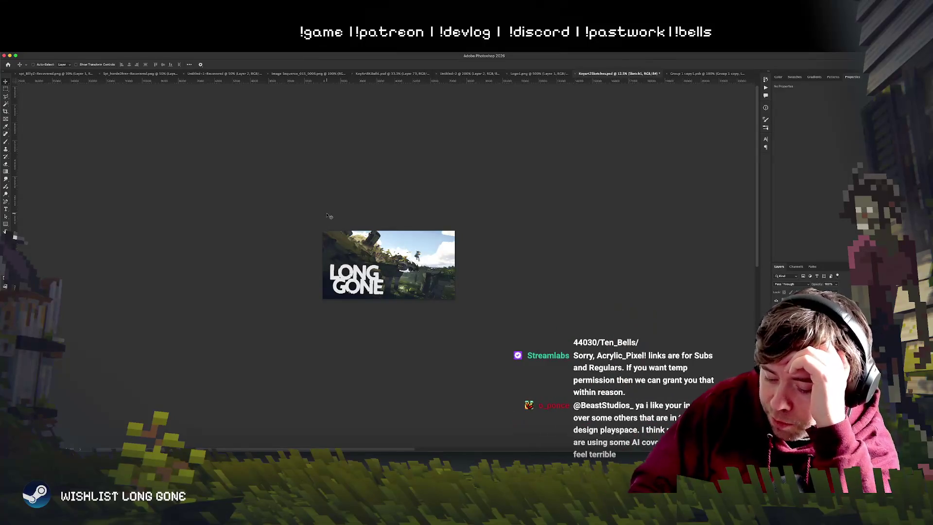
key("super+minus")
key("super+equal")
key("super+equal")
key("super+equal")
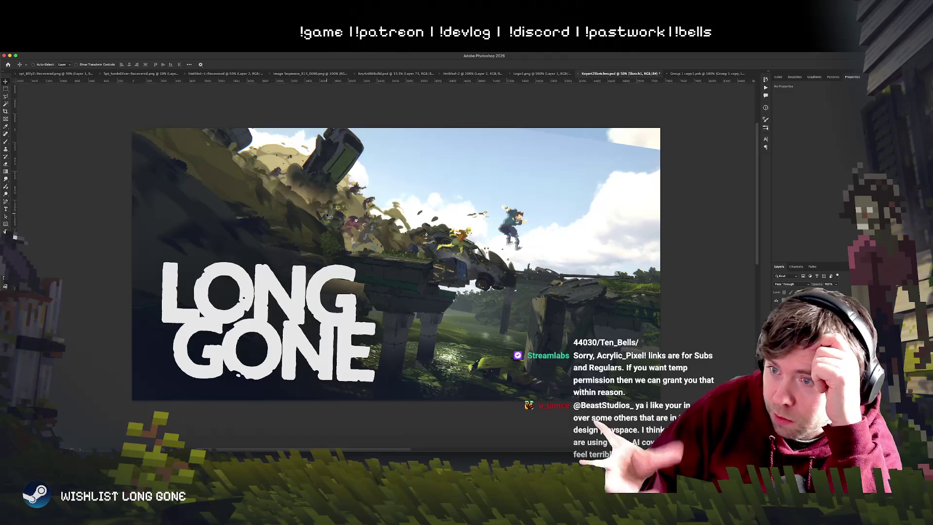
key("ctrl+minus")
key("ctrl+minus")
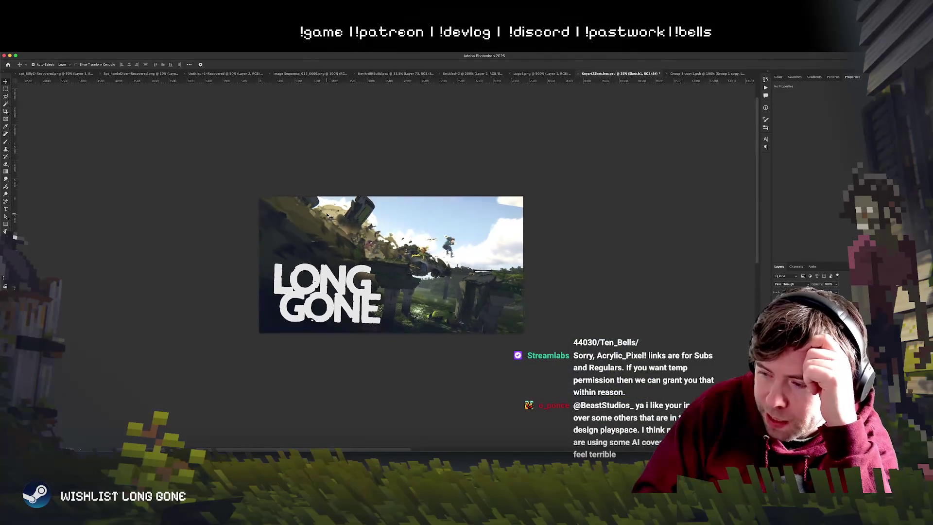
key("ctrl+plus")
key("ctrl+minus")
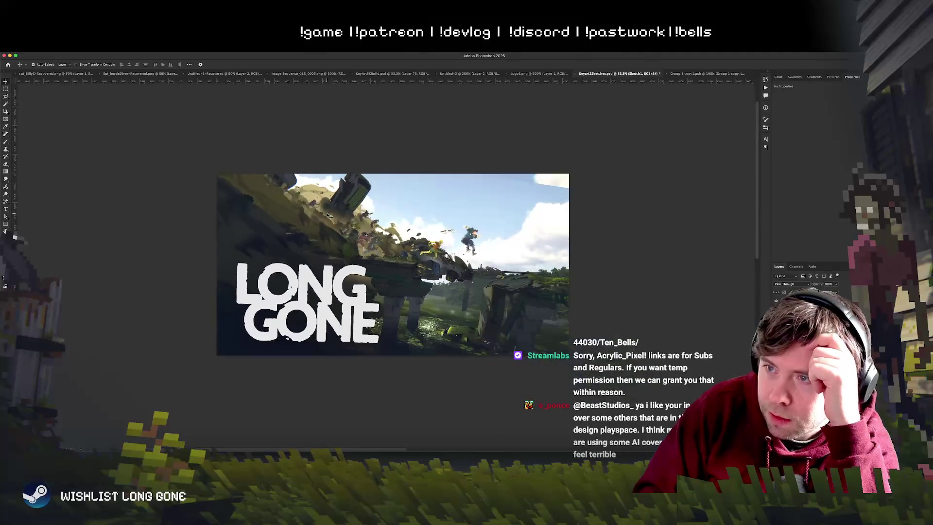
key("ctrl+plus")
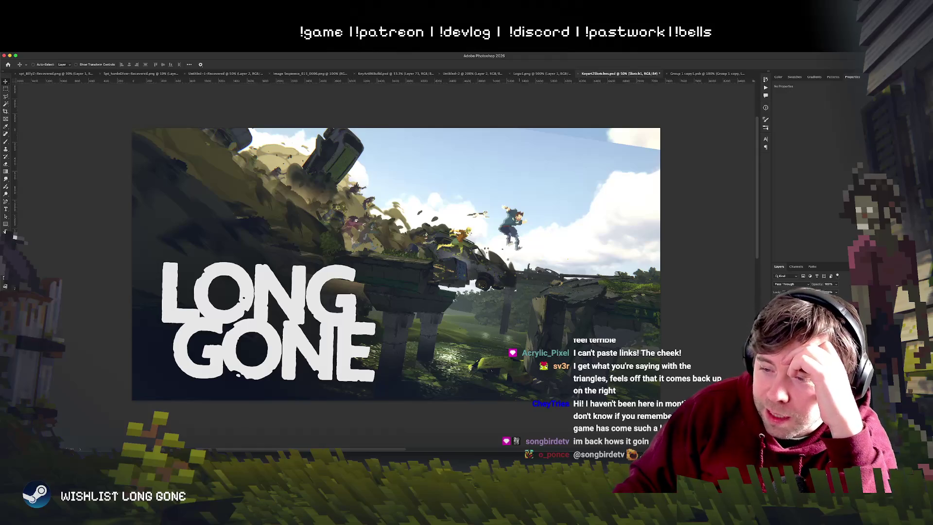
key("super+Tab")
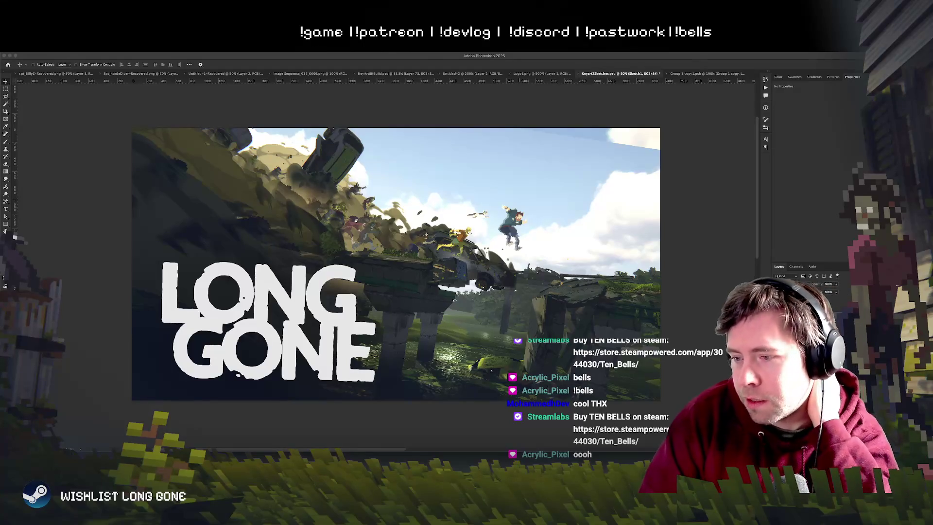
Check the scene in Unity, then list the layers stacked under the LONG GONE logo.
left_click(392, 237)
mouse_move(389, 237)
left_mouse_down()
mouse_move(399, 239)
mouse_move(379, 229)
mouse_move(376, 245)
mouse_move(311, 267)
mouse_move(326, 299)
mouse_move(348, 301)
mouse_move(344, 329)
mouse_move(337, 305)
mouse_move(350, 286)
left_mouse_up()
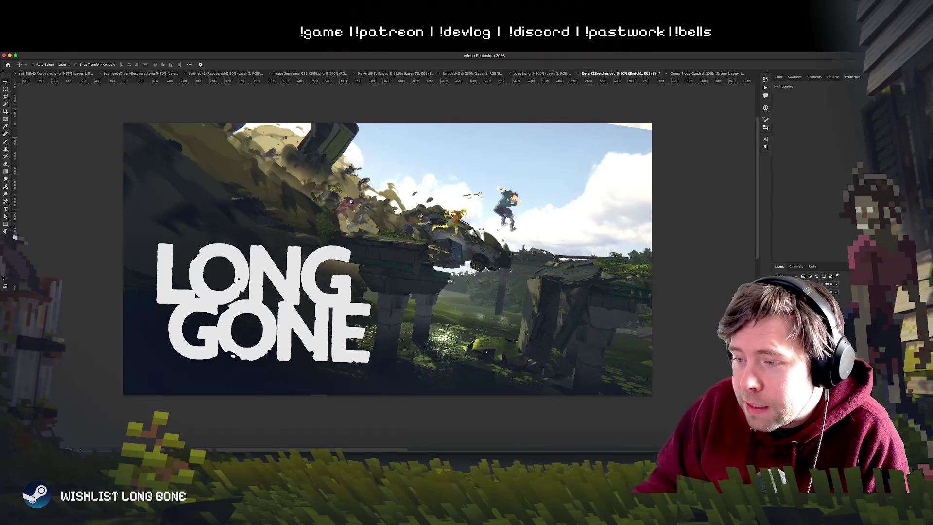
key("super+Tab")
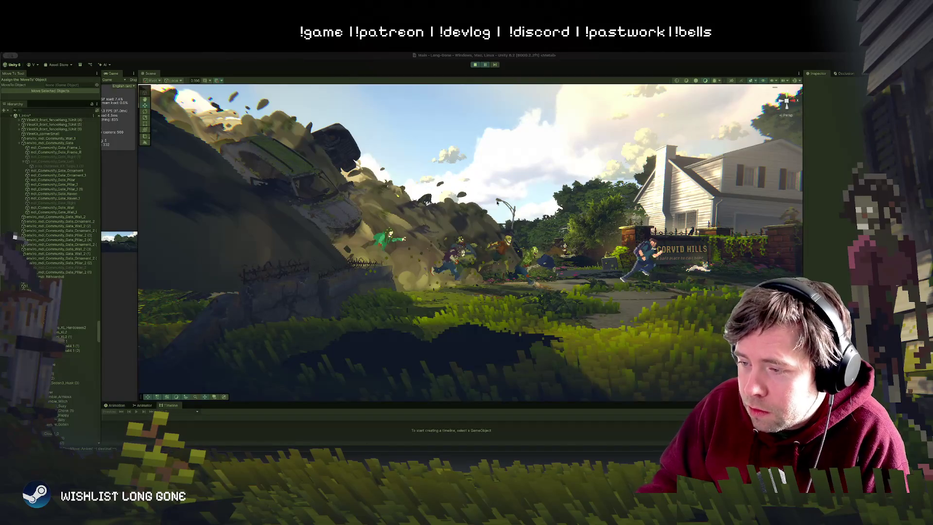
key("super+Tab")
right_click(336, 298)
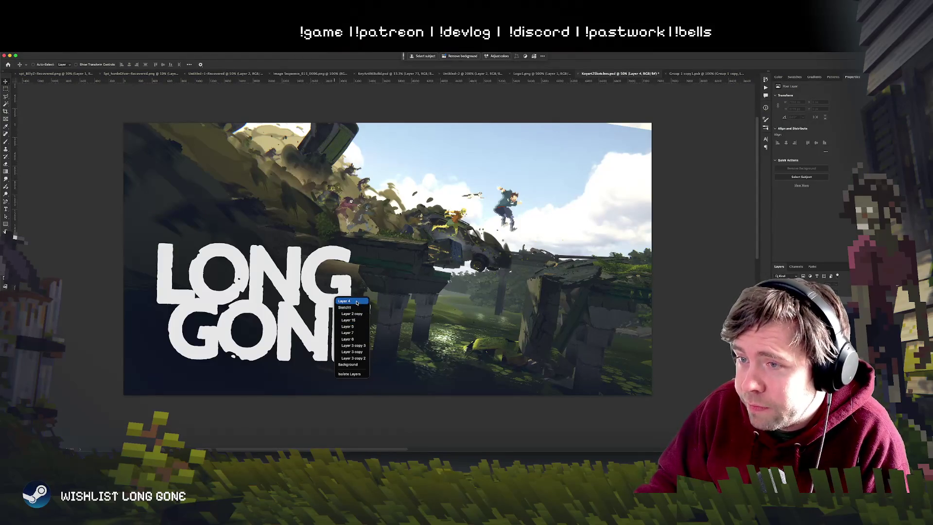
Pick the Layer 2 copy logo layer from the list of layers under the logo.
left_click(356, 302)
right_click(340, 316)
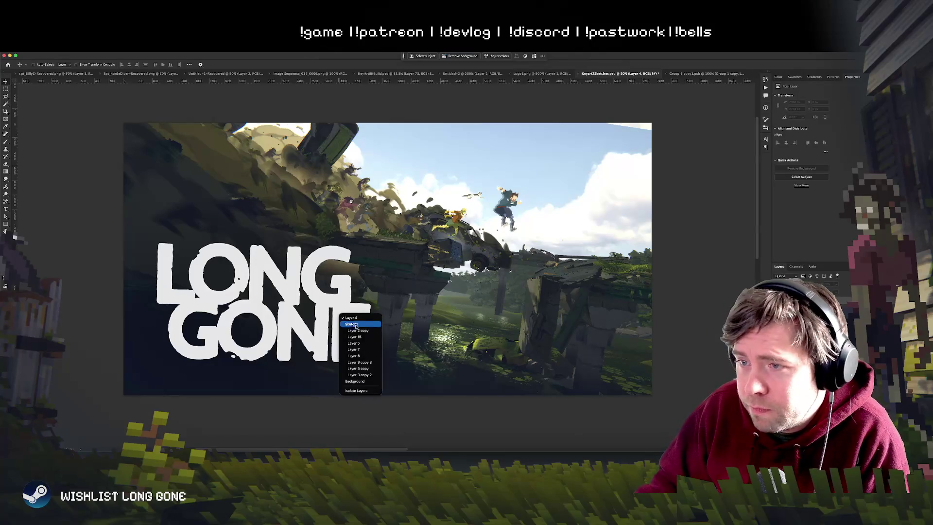
left_click(354, 330)
Try the logo at the upper right, invert it with Ctrl+I, and move it back to lower left.
mouse_move(406, 293)
left_mouse_down()
mouse_move(453, 272)
mouse_move(412, 284)
left_mouse_up()
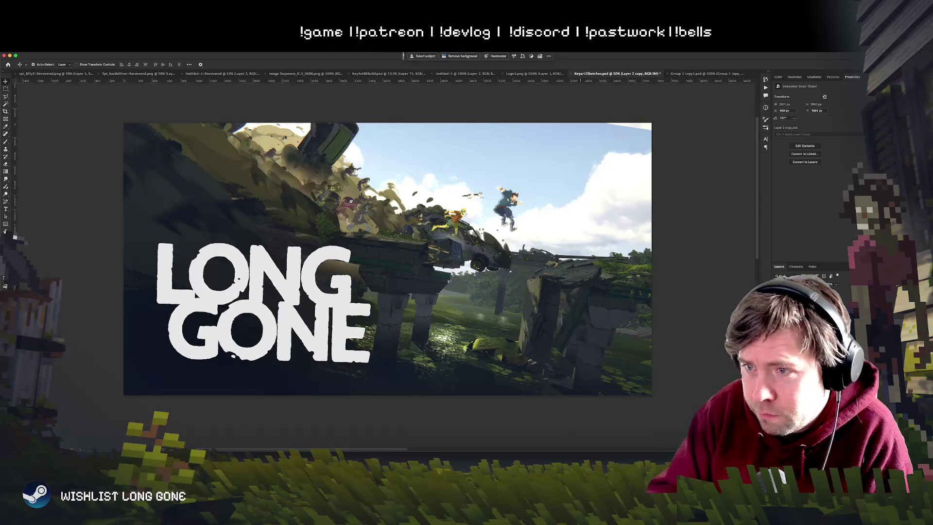
mouse_move(206, 256)
left_mouse_down()
mouse_move(485, 138)
mouse_move(466, 169)
left_mouse_up()
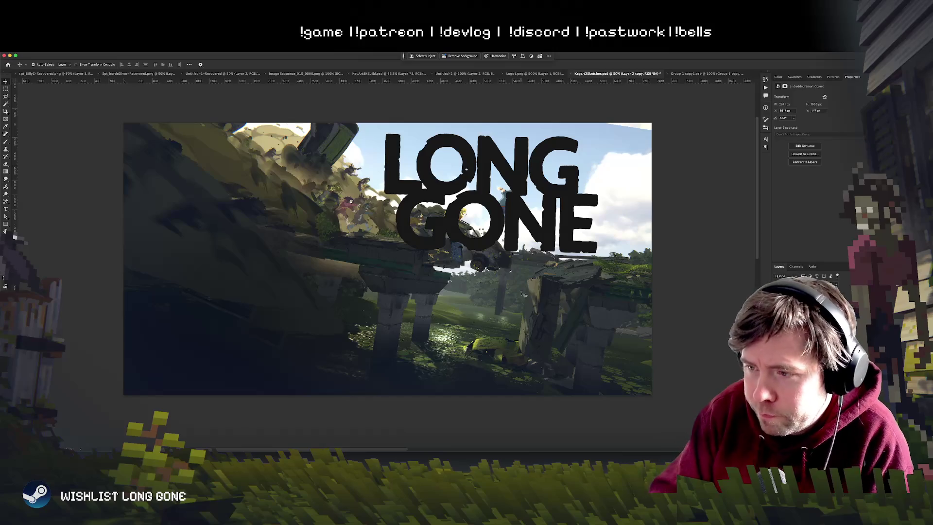
key("ctrl+i")
mouse_move(537, 161)
left_mouse_down()
mouse_move(401, 239)
mouse_move(346, 296)
mouse_move(402, 295)
mouse_move(430, 269)
mouse_move(498, 274)
mouse_move(396, 289)
mouse_move(339, 318)
mouse_move(356, 307)
left_mouse_up()
key("shift+plus")
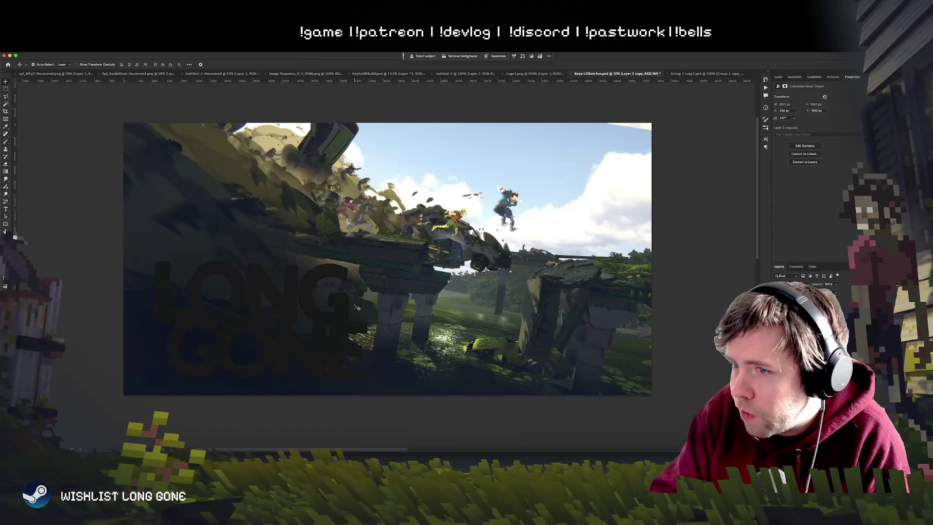
key("shift+minus")
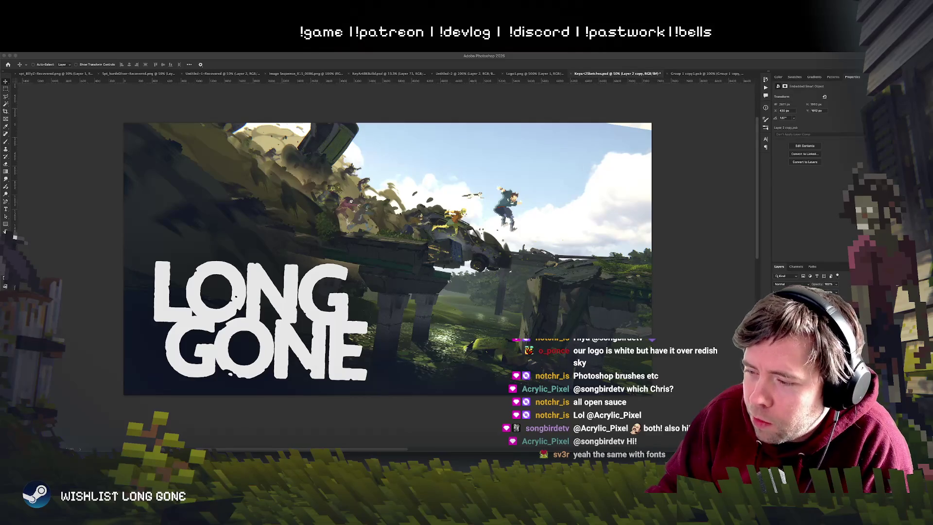
right_click(342, 325)
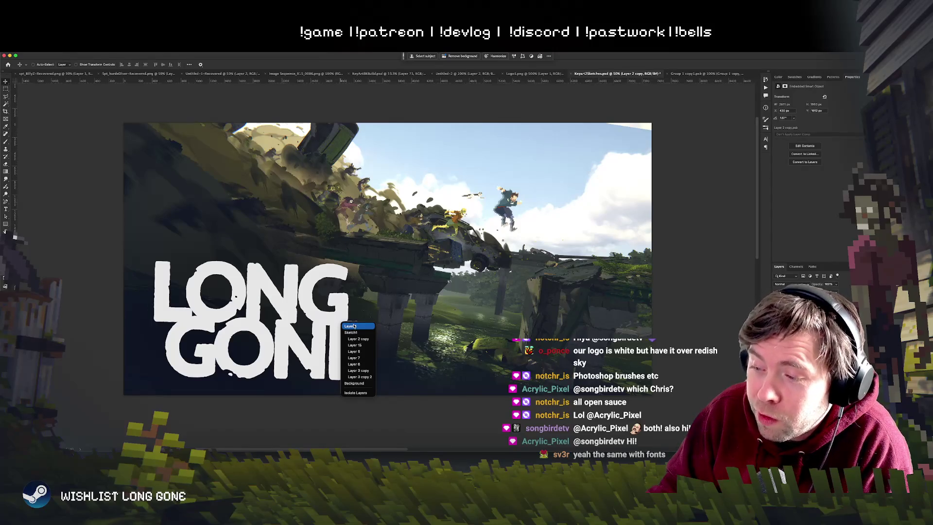
left_click(354, 326)
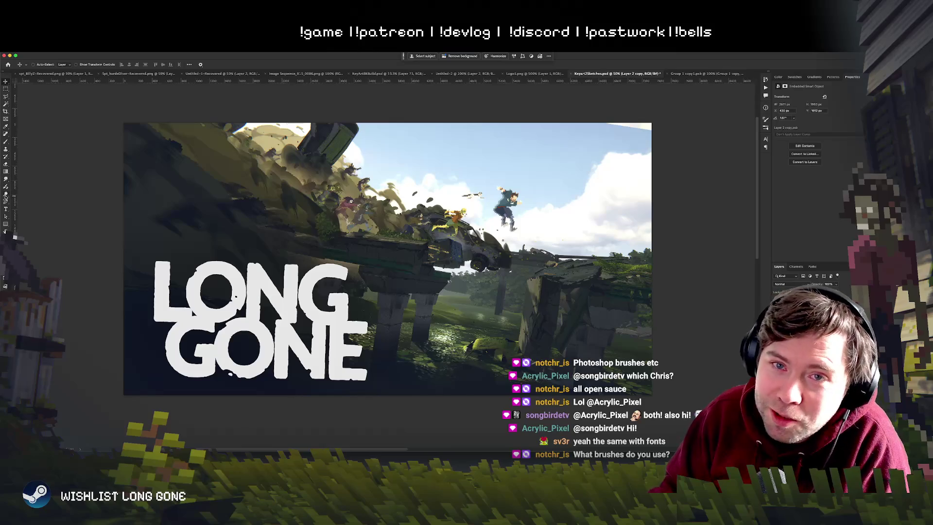
left_click(6, 141)
right_click(370, 216)
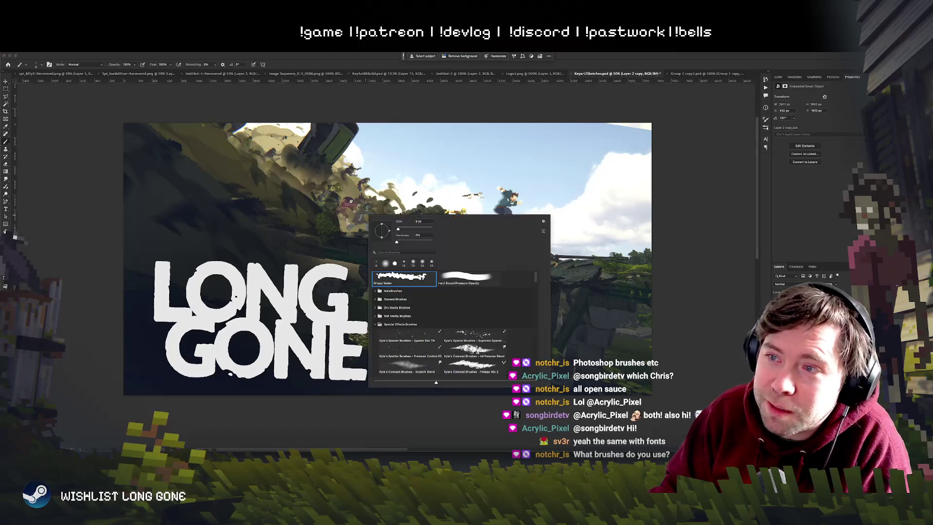
left_click(458, 278)
mouse_move(488, 272)
left_mouse_down()
mouse_move(369, 274)
mouse_move(544, 262)
mouse_move(427, 290)
left_mouse_up()
left_click_drag(352, 208, 448, 207)
key("ctrl+z")
key("ctrl+z")
key("ctrl+z")
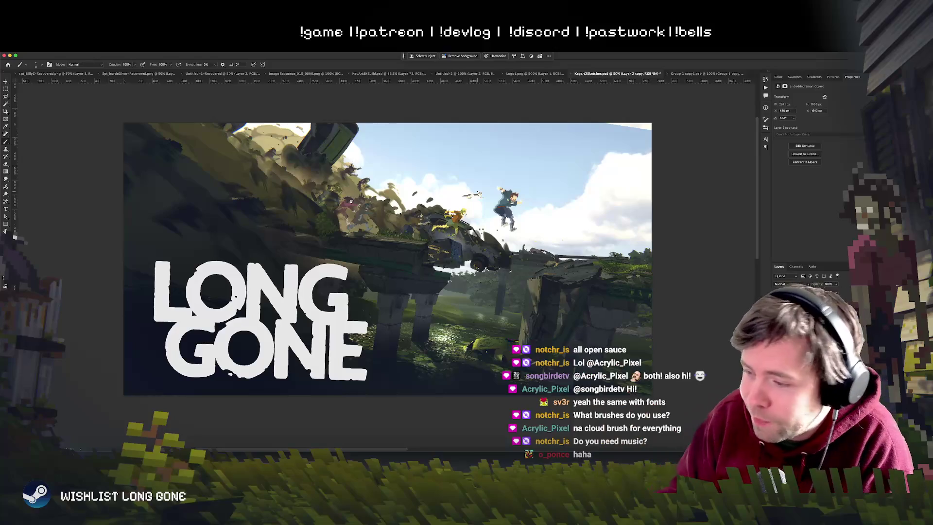
key("v")
right_click(305, 321)
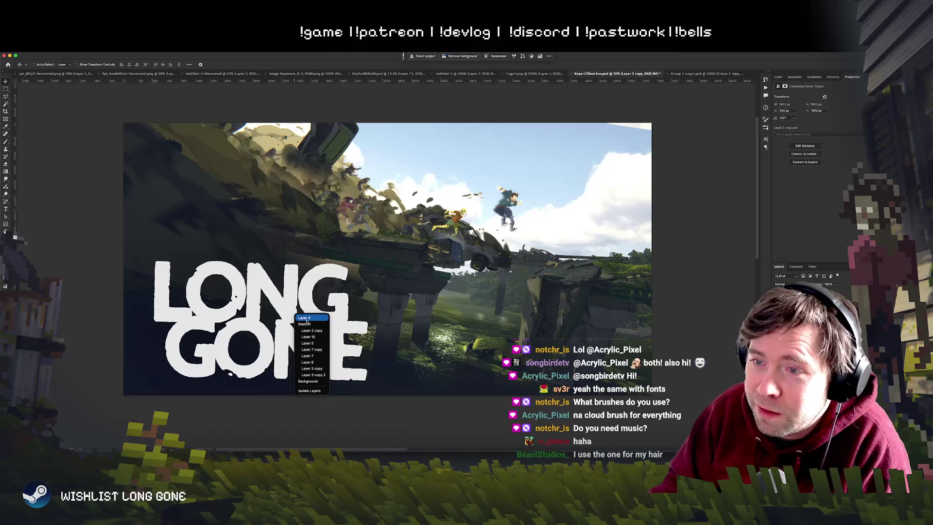
left_click(306, 318)
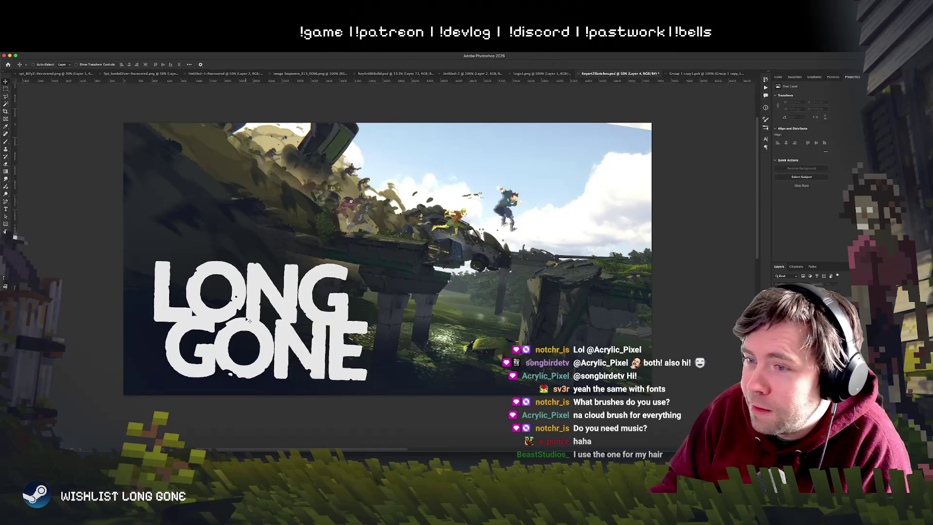
left_click(289, 316)
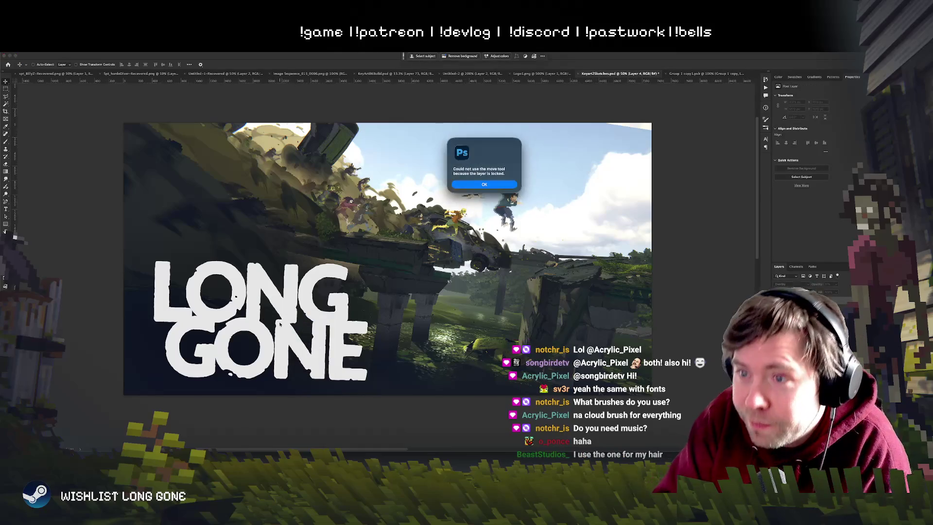
key("Return")
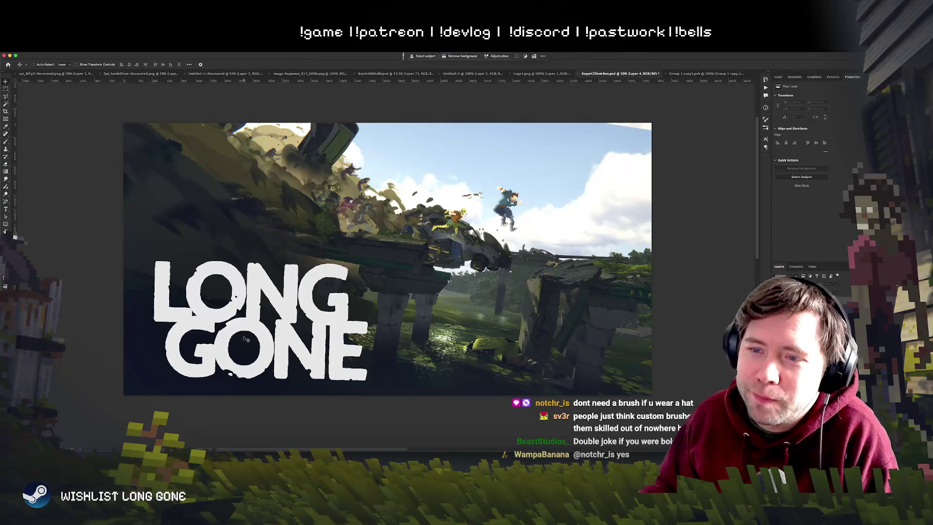
right_click(247, 338)
Select the LONG GONE logo layer and nudge it to test a new position.
left_click(276, 331)
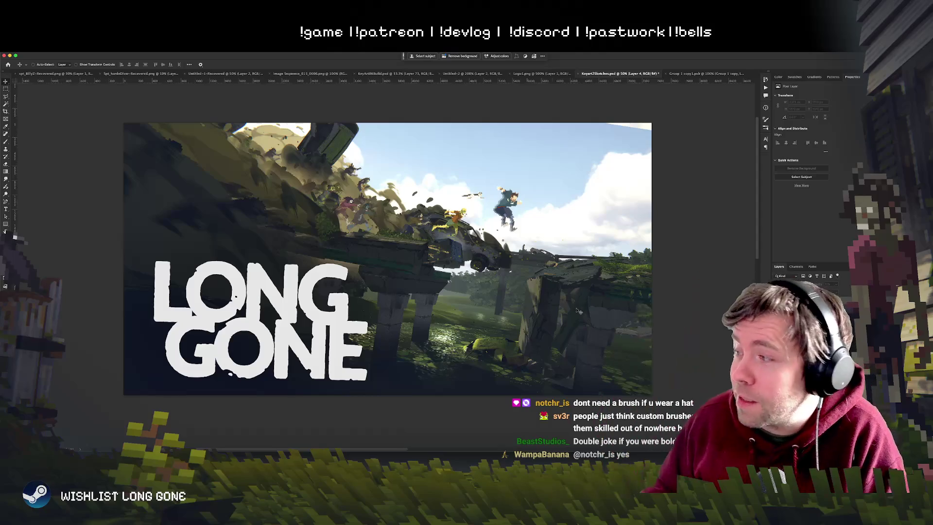
left_click(184, 320)
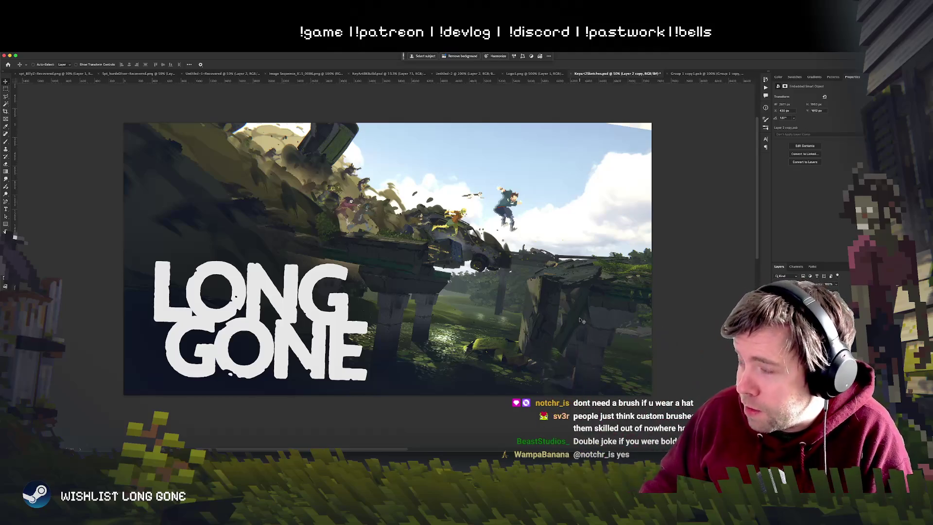
mouse_move(367, 339)
left_mouse_down()
mouse_move(385, 307)
mouse_move(505, 294)
mouse_move(489, 318)
mouse_move(515, 331)
mouse_move(349, 329)
mouse_move(377, 324)
mouse_move(362, 328)
left_mouse_up()
scroll(362, 328, "right", 3)
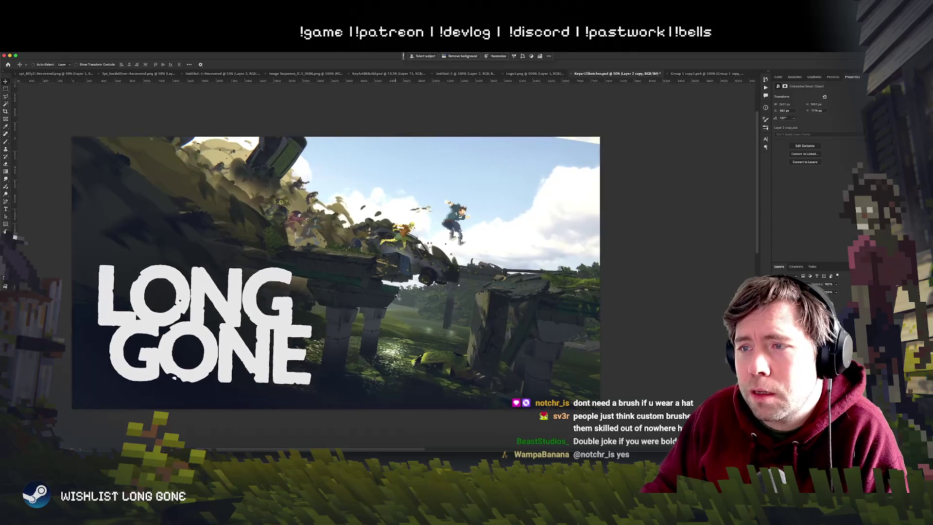
At 100% zoom, start a Polygonal Lasso selection around the zombie horde.
key("ctrl+1")
left_click(5, 97)
mouse_move(365, 249)
left_mouse_down()
mouse_move(189, 224)
mouse_move(165, 184)
mouse_move(299, 118)
mouse_move(430, 193)
mouse_move(420, 240)
mouse_move(370, 270)
left_mouse_up()
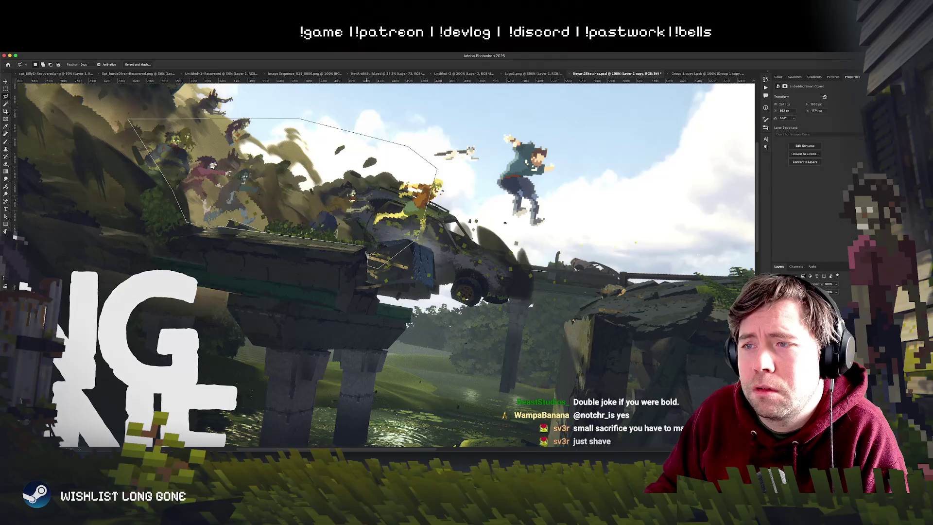
Close the horde selection and copy it onto its own layer with Ctrl+J.
left_click(367, 256)
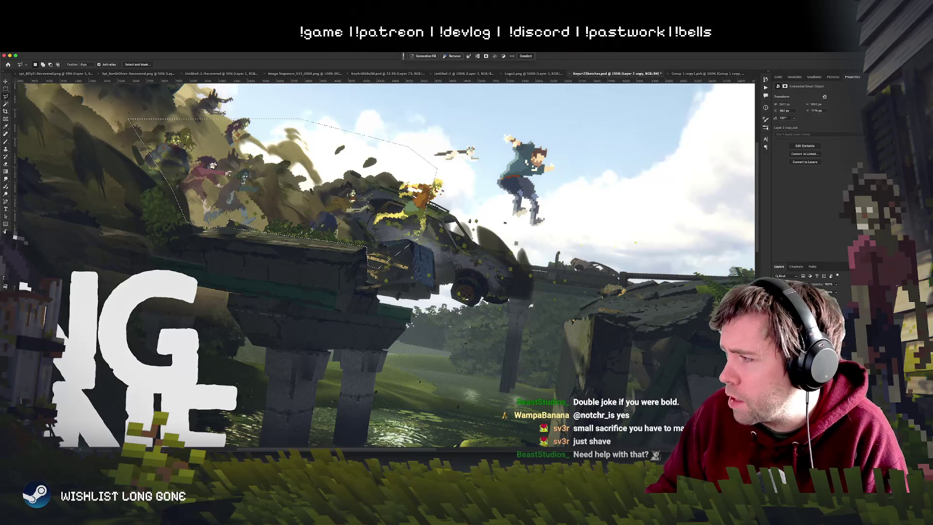
key("ctrl+j")
key("b")
Set up a soft white brush and paint a pale haze dab near the crashing car.
right_click(340, 225)
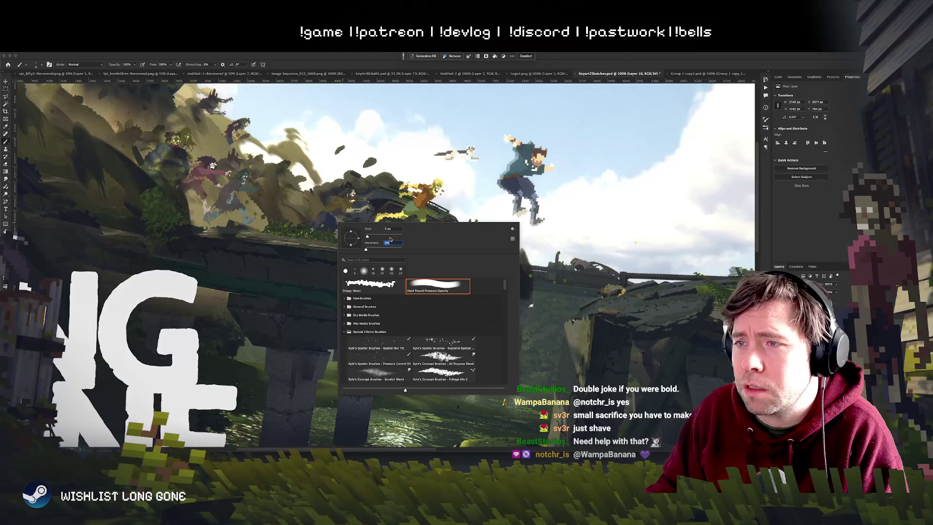
key("Return")
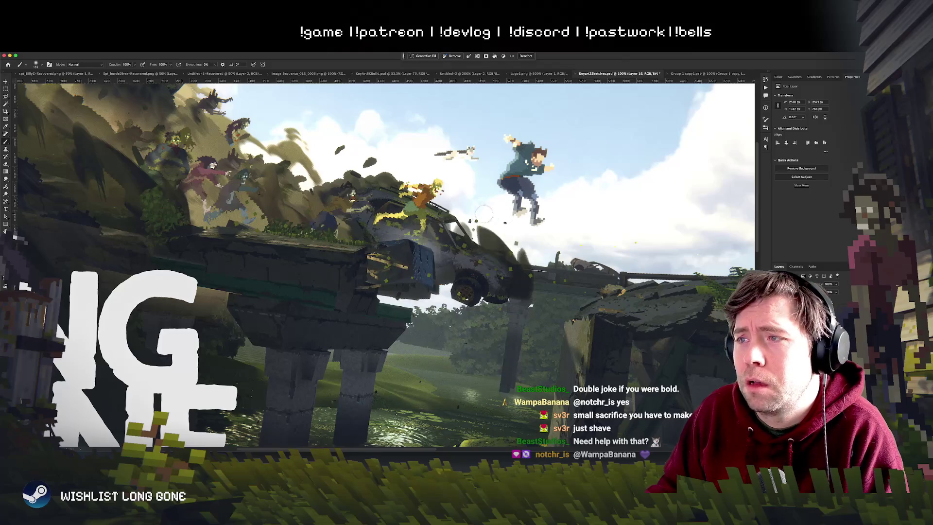
right_click(520, 218)
key("Return")
left_click(384, 247)
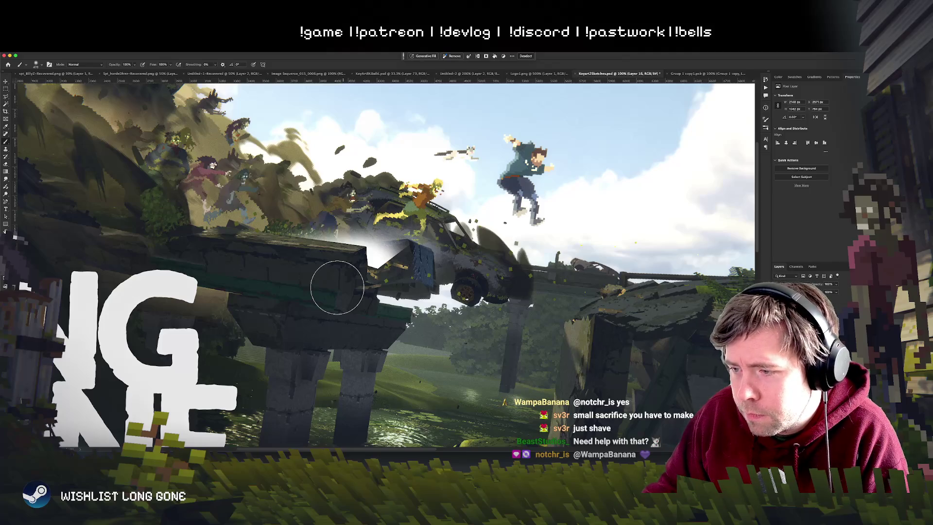
key("super+Tab")
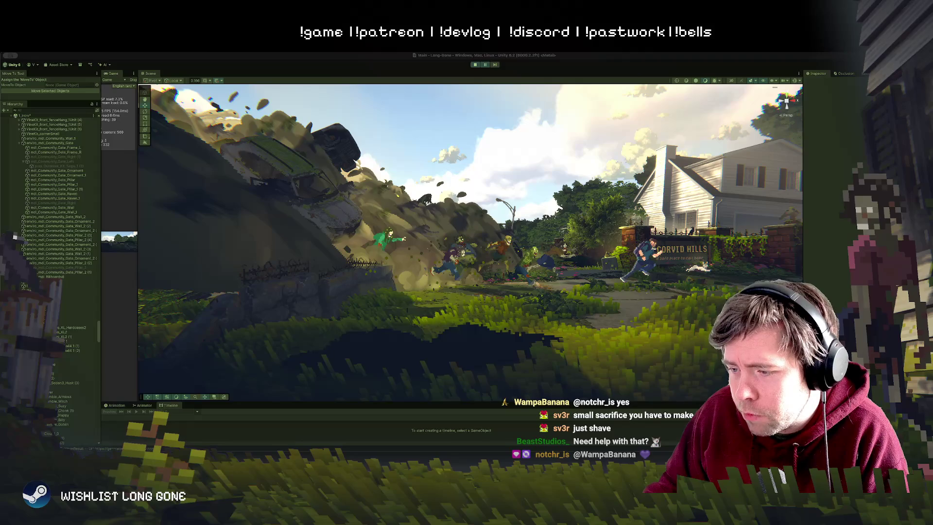
key("super+Tab")
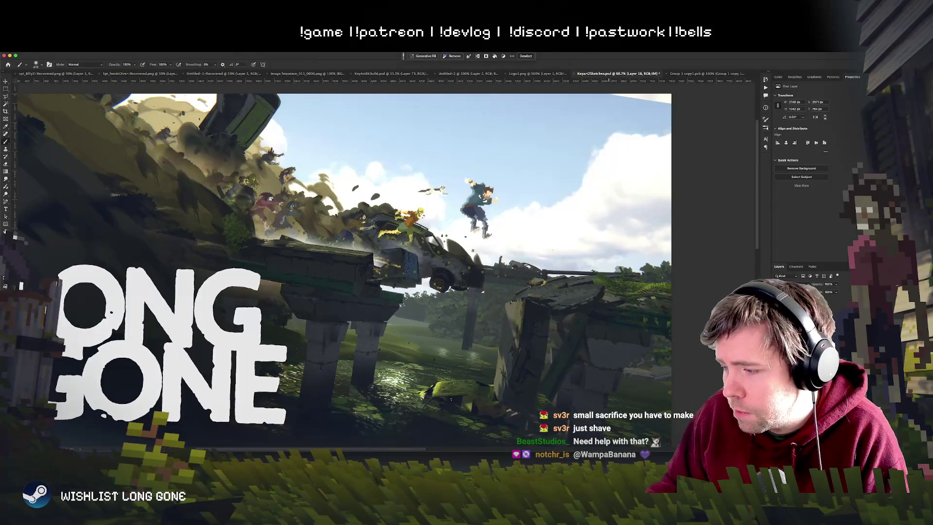
Pan and zoom in on the broken bridge and crashed car, then switch to the Eraser.
left_click(317, 342)
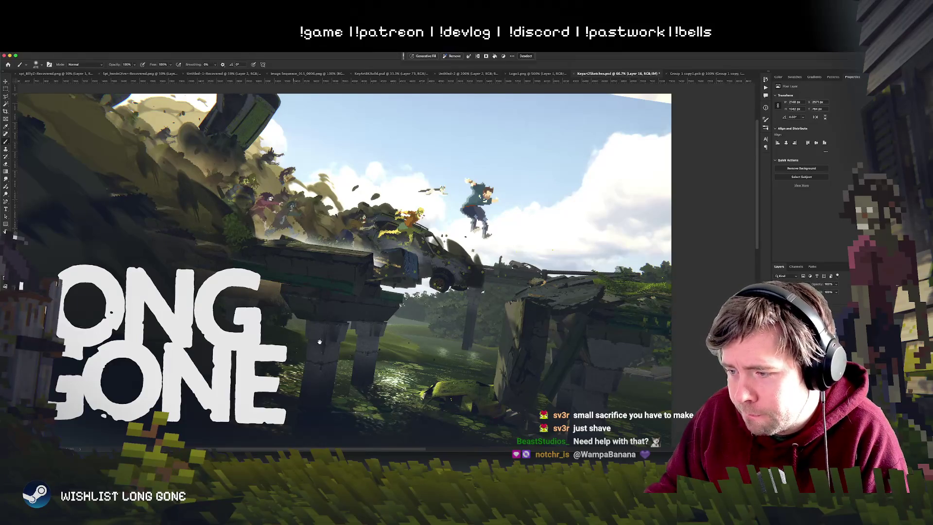
left_click_drag(274, 248, 347, 287)
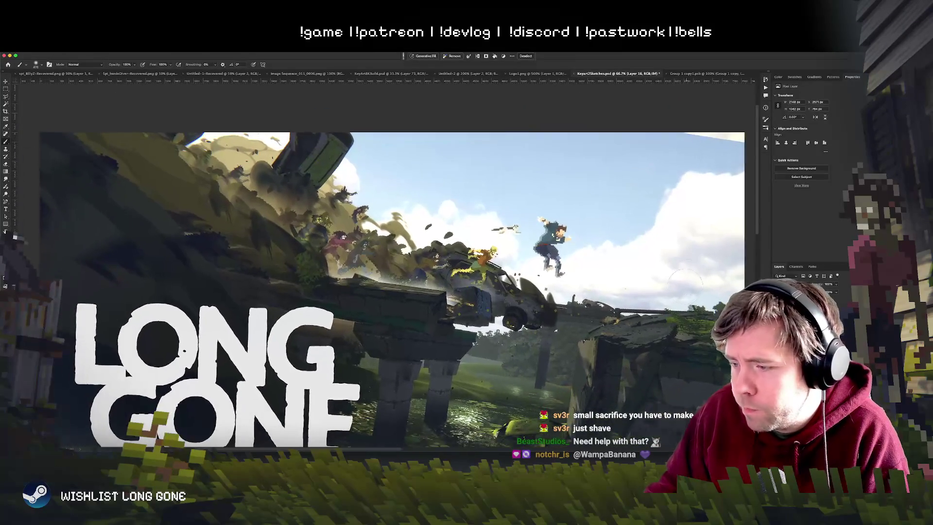
left_click(6, 81)
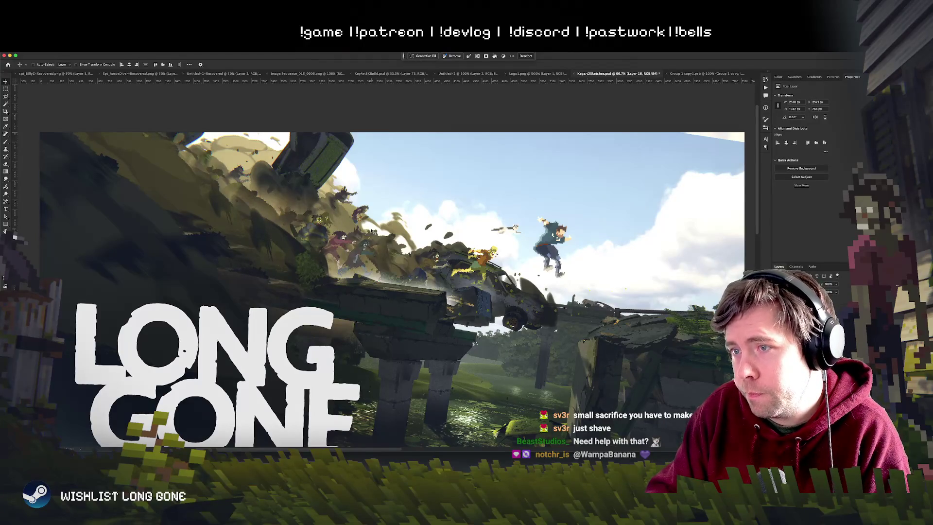
scroll(372, 231, "up", 3)
key("e")
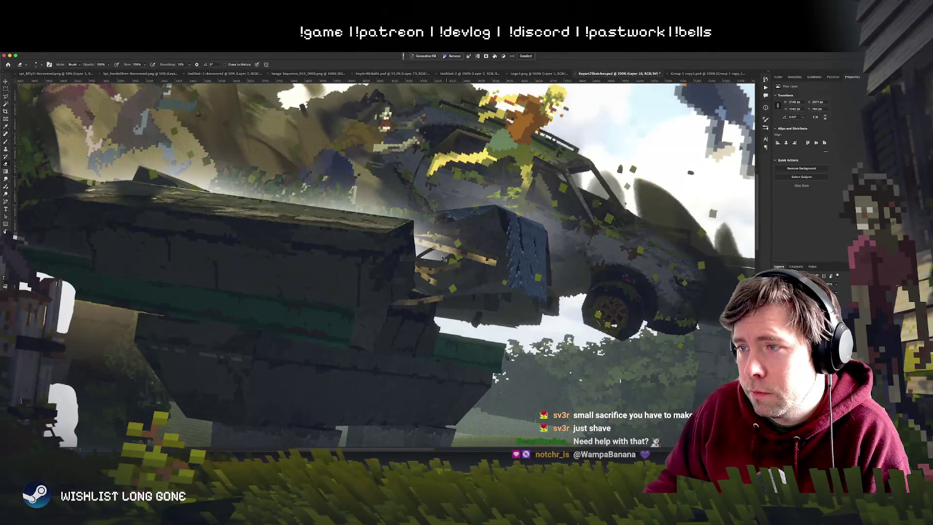
right_click(447, 258)
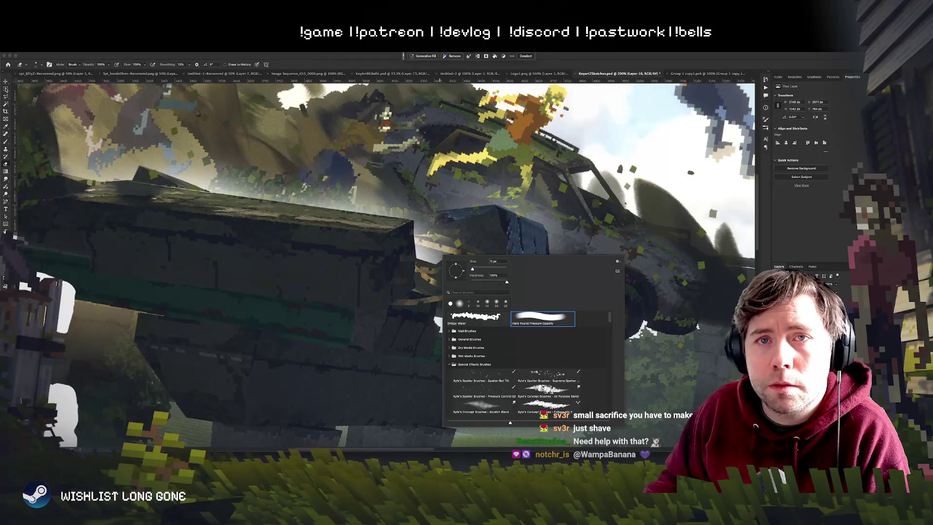
key("Escape")
key("ctrl+d")
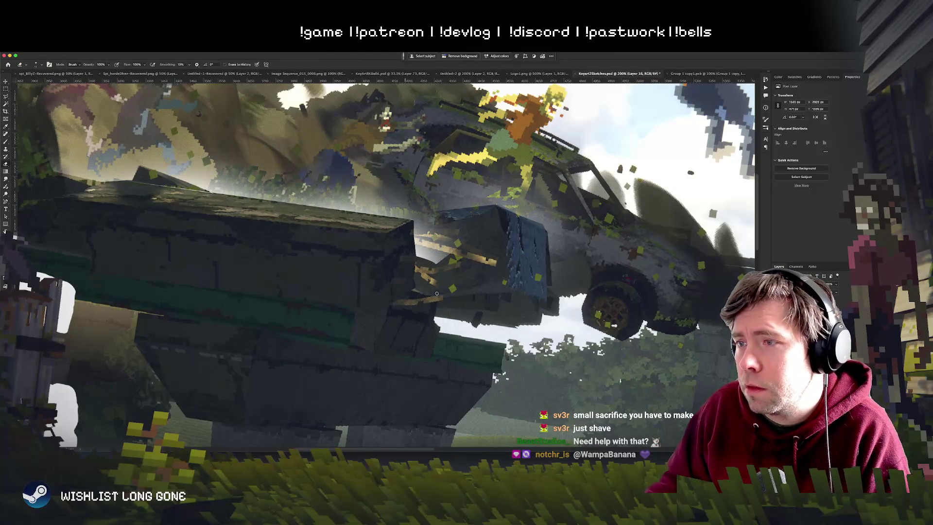
right_click(427, 280)
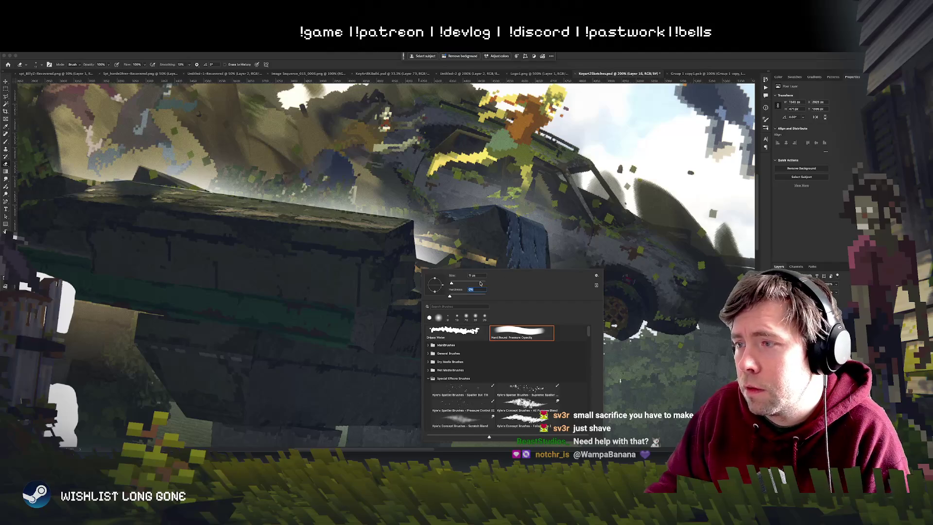
key("Return")
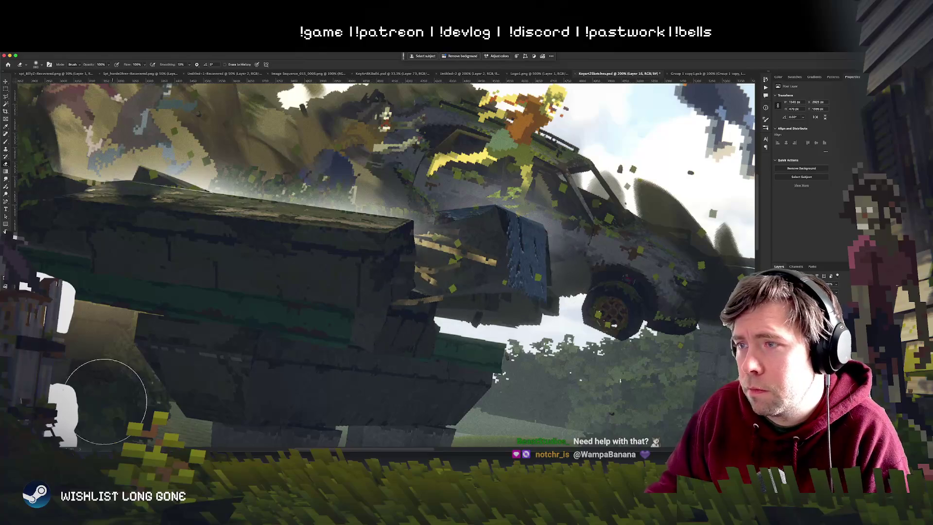
scroll(143, 397, "left", 15)
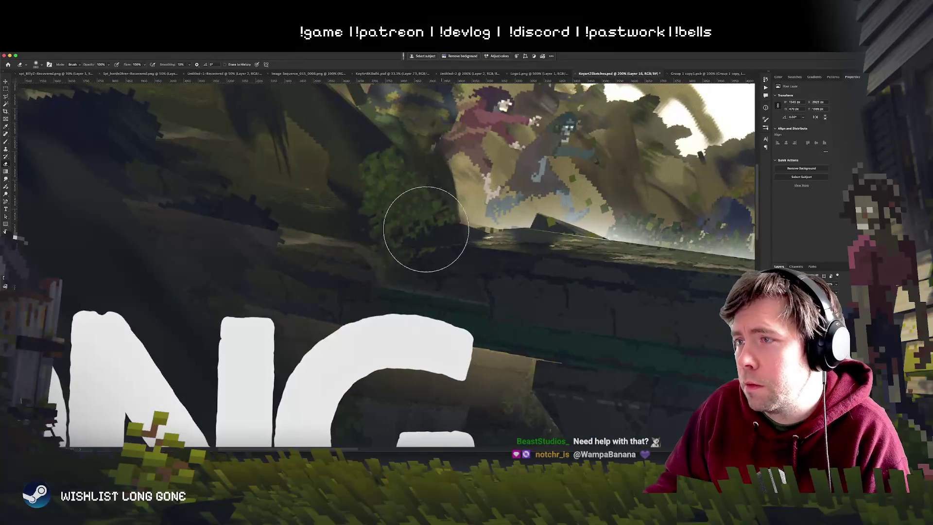
scroll(413, 340, "right", 10)
scroll(383, 335, "down", 3)
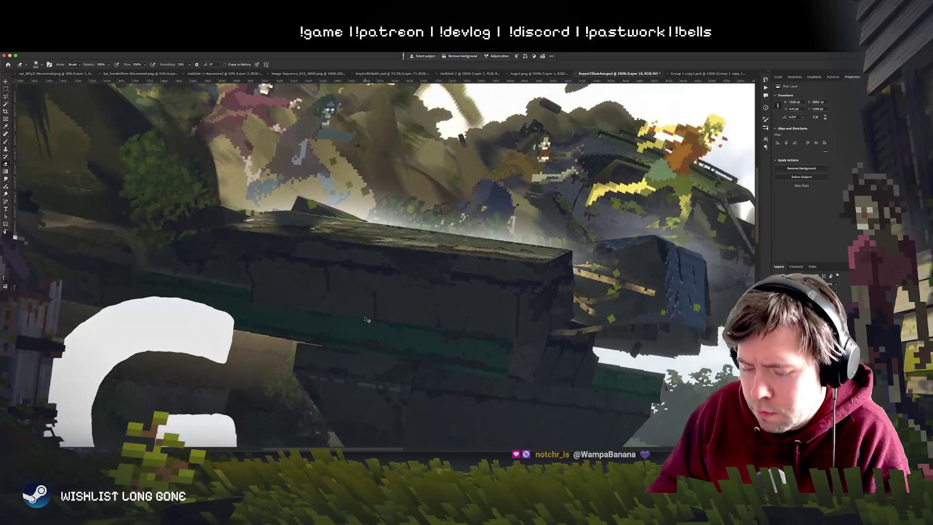
scroll(365, 316, "down", 5)
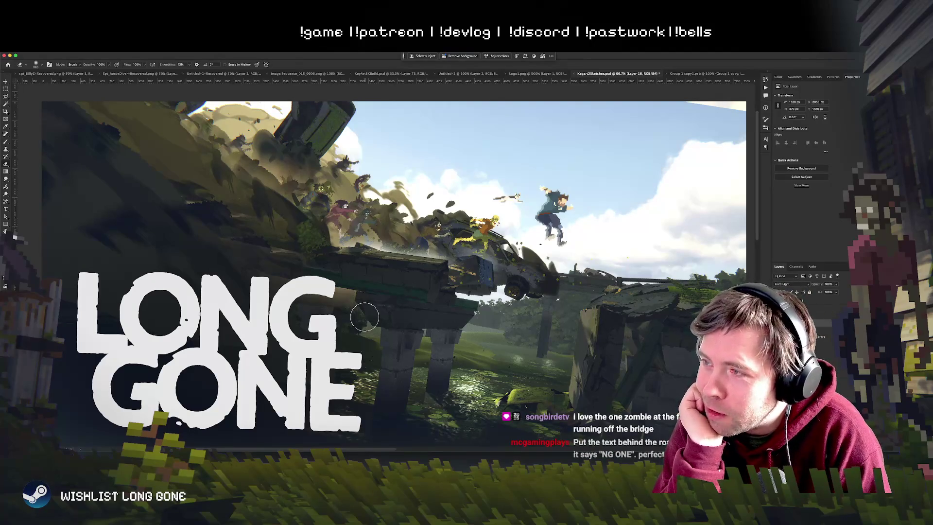
scroll(364, 316, "down", 2)
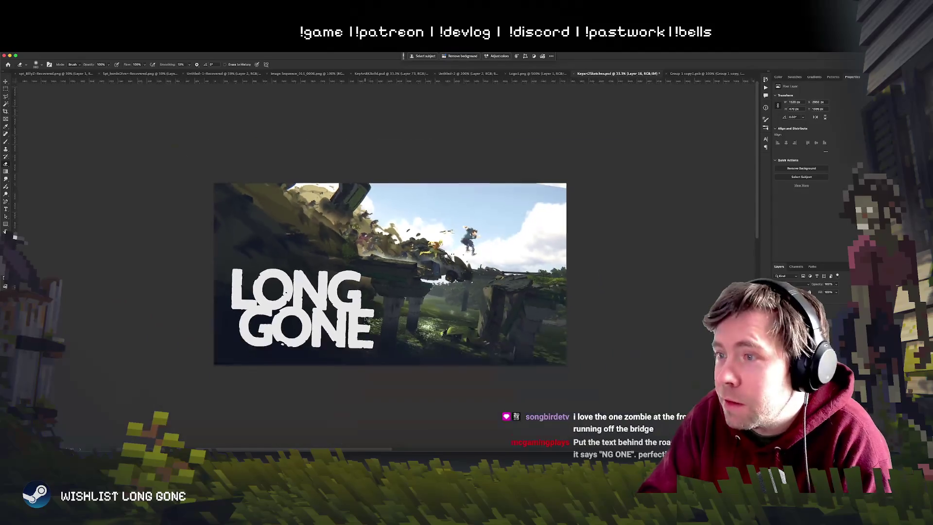
Set Layer 18's opacity to 73% and zoom around the scene to check the blend.
scroll(367, 319, "up", 1)
scroll(366, 319, "down", 2)
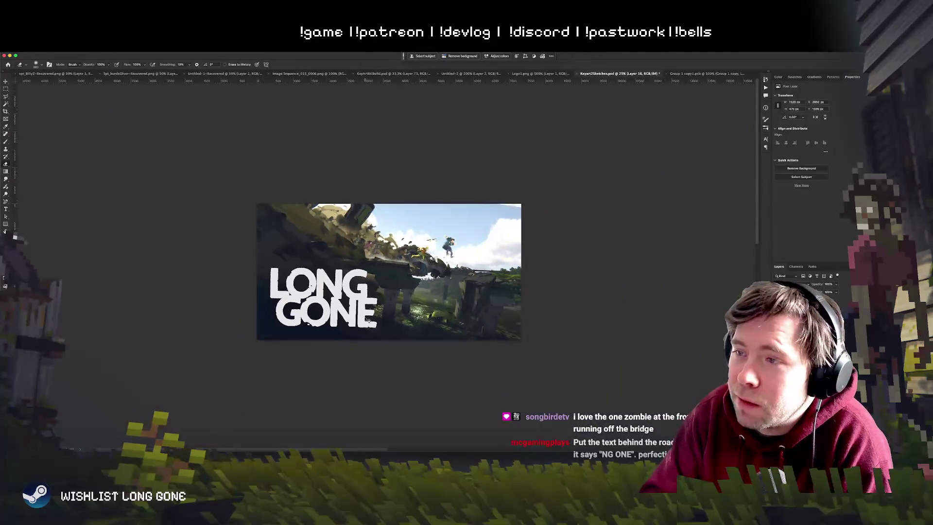
scroll(367, 319, "up", 4)
scroll(367, 319, "down", 2)
scroll(367, 319, "up", 2)
scroll(341, 390, "right", 3)
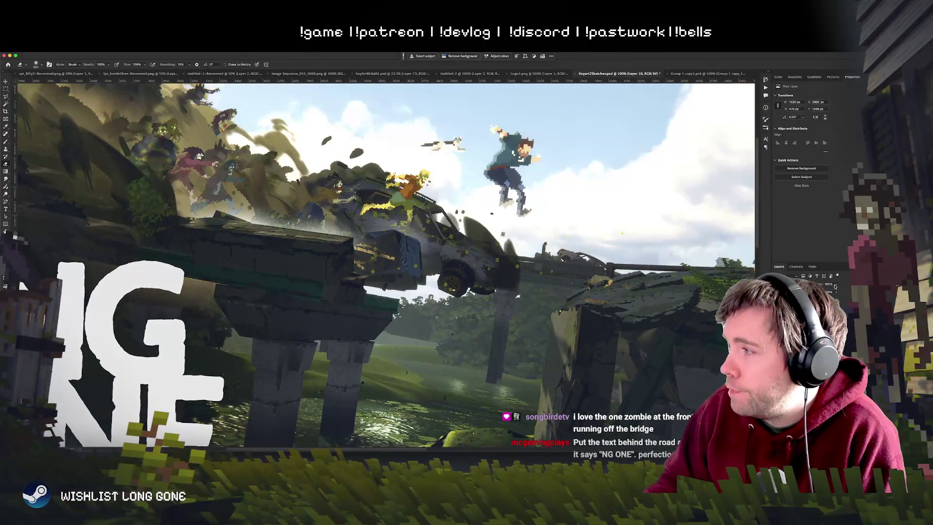
left_click_drag(836, 287, 828, 290)
scroll(455, 349, "up", 5)
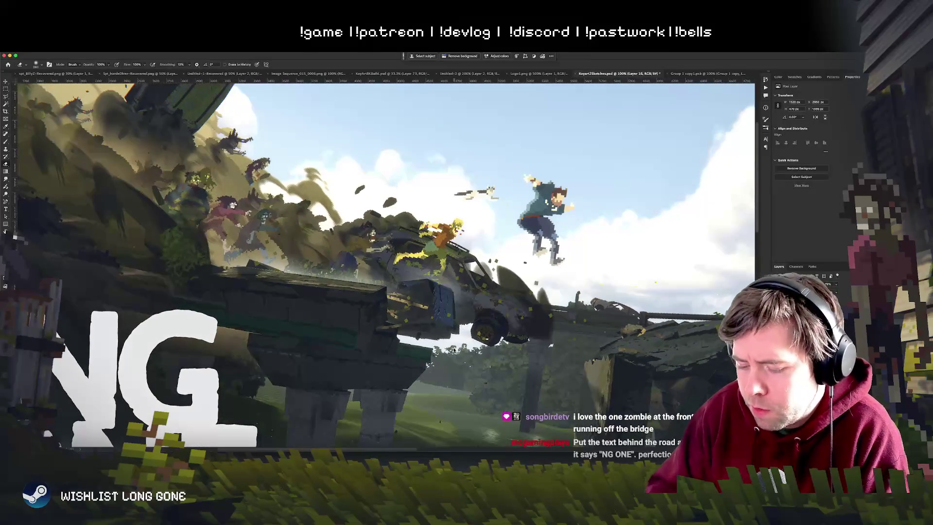
key("super+1")
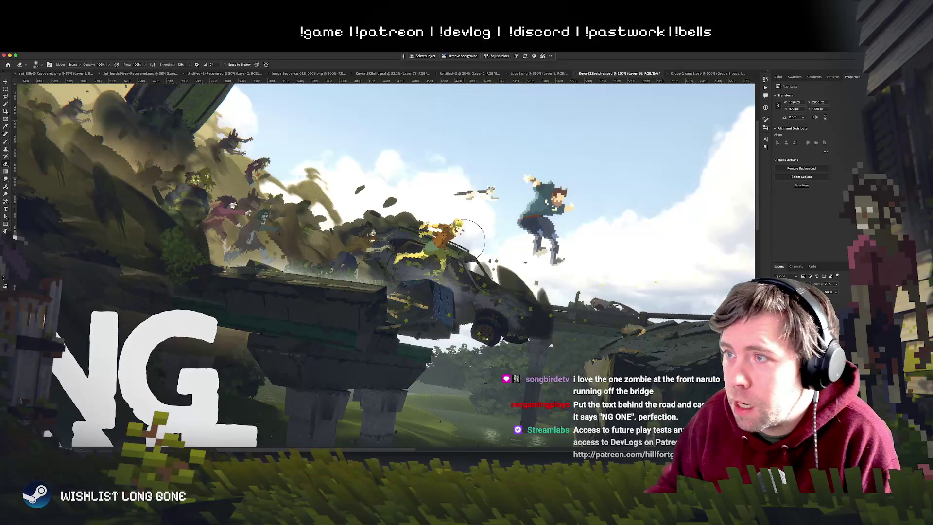
scroll(464, 228, "right", 3)
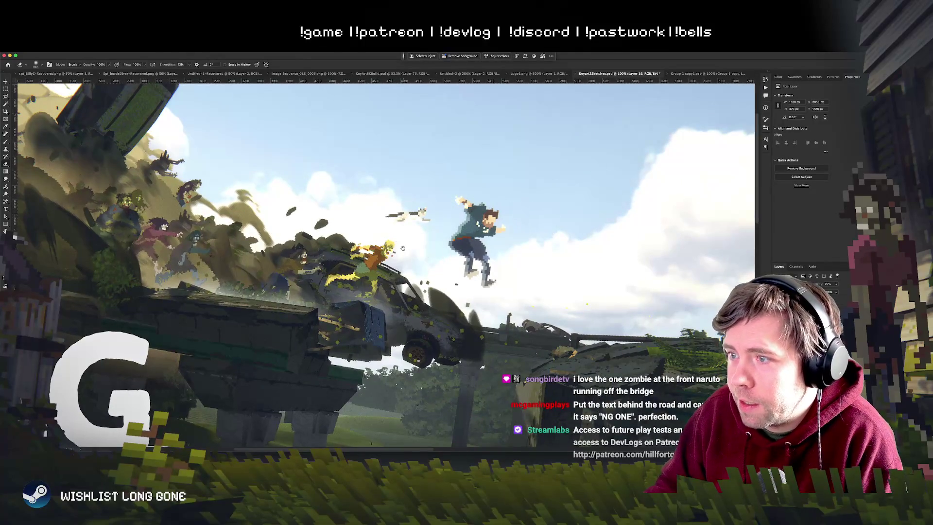
scroll(403, 249, "down", 3)
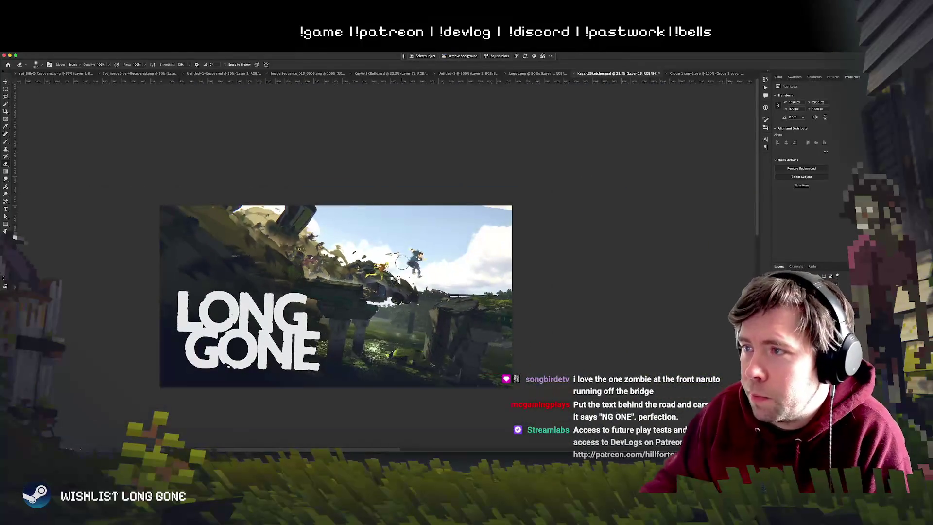
Choose the Gradient tool with black as the foreground colour.
left_click(5, 172)
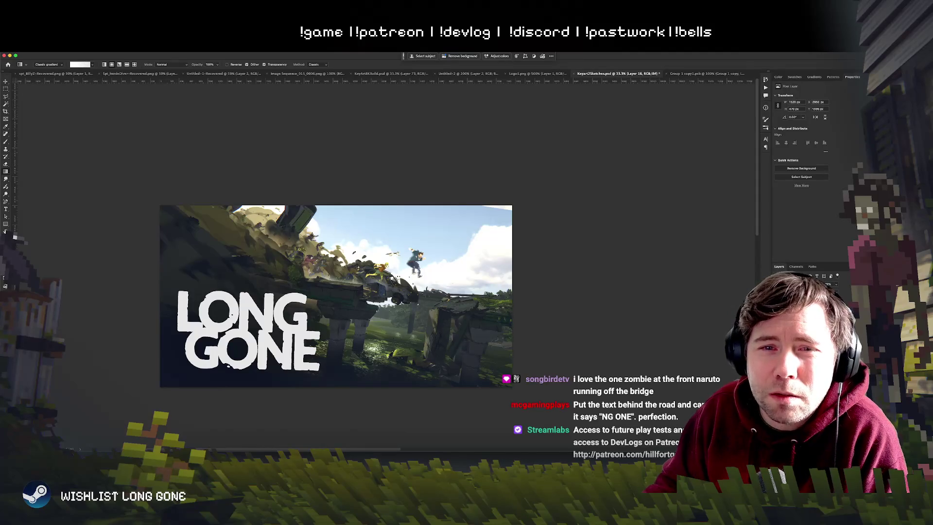
left_click(6, 231)
left_click_drag(226, 160, 172, 191)
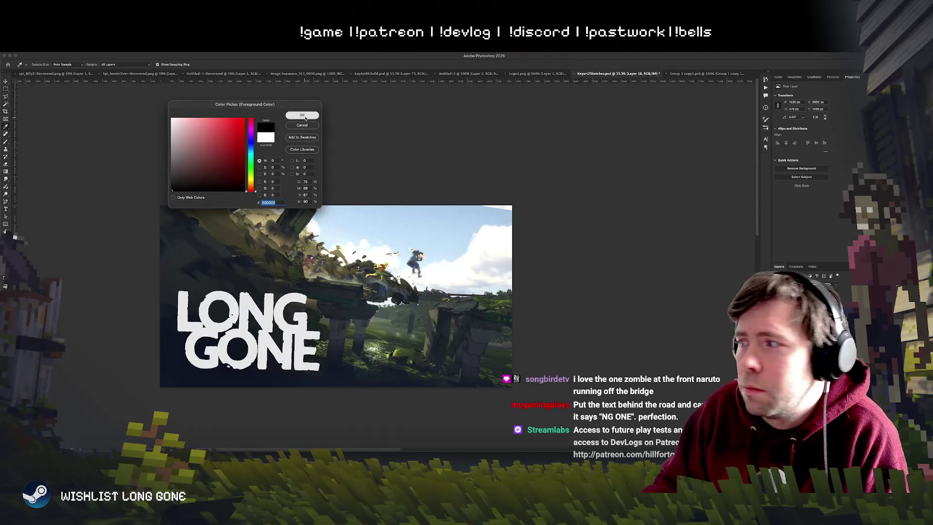
left_click(305, 117)
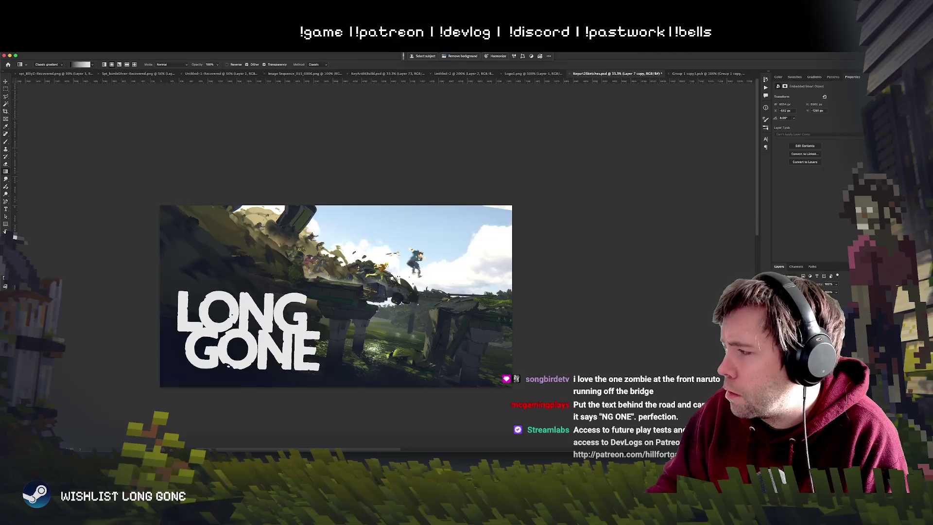
On a new empty layer, draw a dark gradient sweeping up over the sky.
key("ctrl+shift+alt+n")
left_click_drag(404, 258, 362, 265)
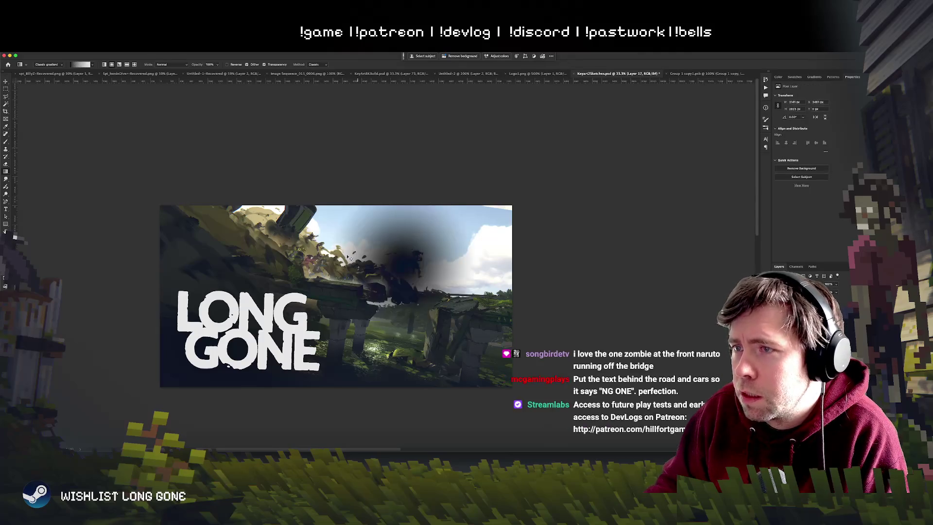
key("ctrl+z")
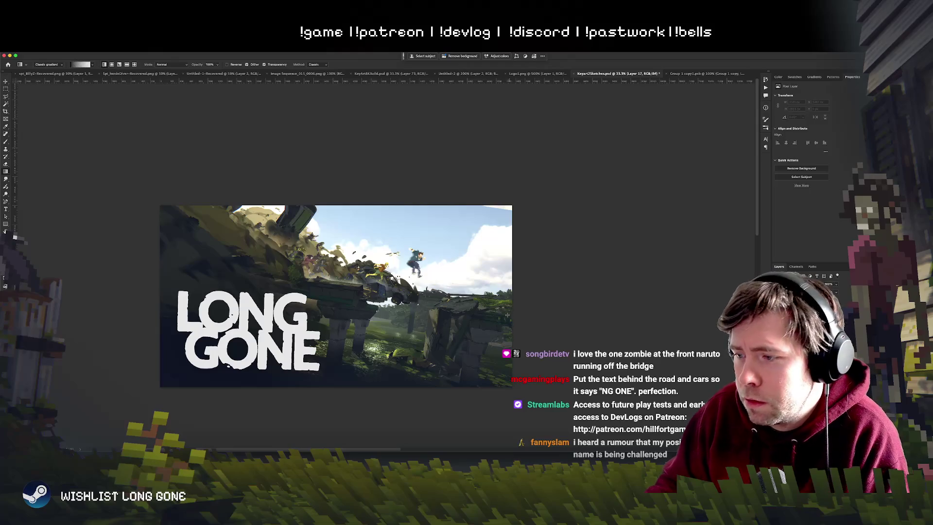
left_click_drag(453, 155, 453, 151)
key("ctrl+z")
left_click_drag(407, 276, 460, 122)
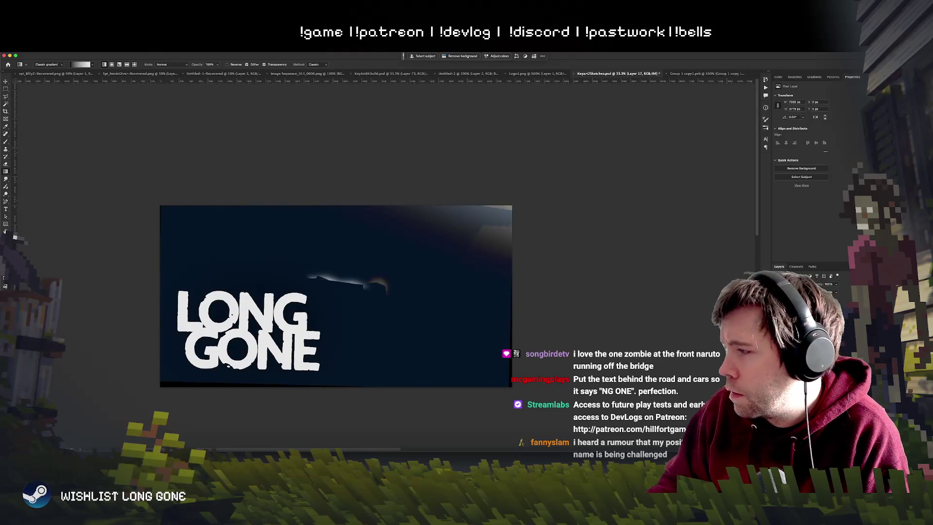
Raise the gradient layer's Blend If Underlying Layer black slider to 206.
double_click(816, 311)
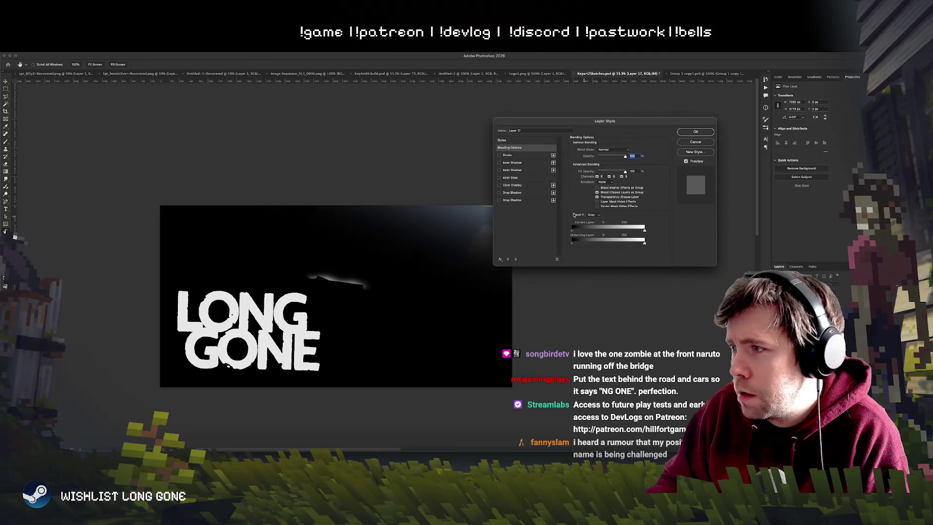
left_click_drag(575, 245, 630, 246)
left_click(695, 131)
Erase a bright swoosh through the dark haze layer from the top edge.
key("e")
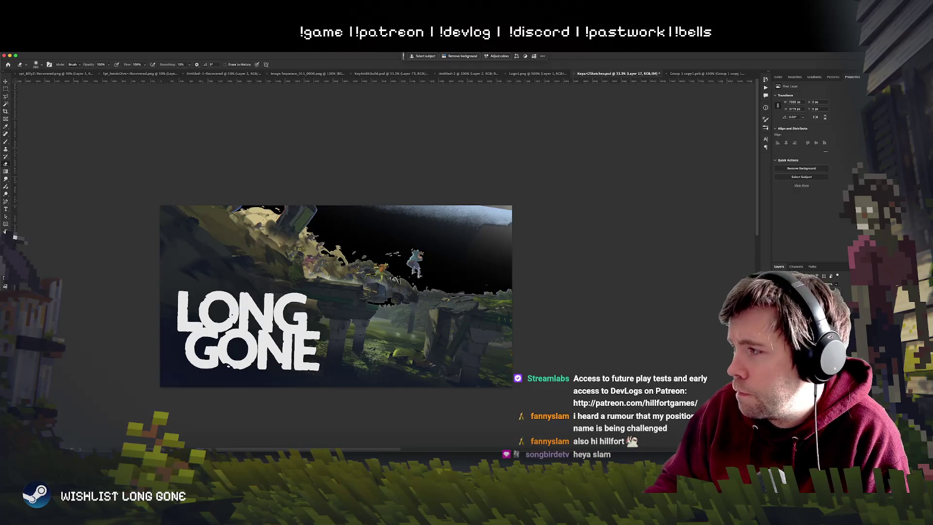
key("super+z")
key("super+z")
key("super+z")
key("super+z")
key("super+z")
key("super+z")
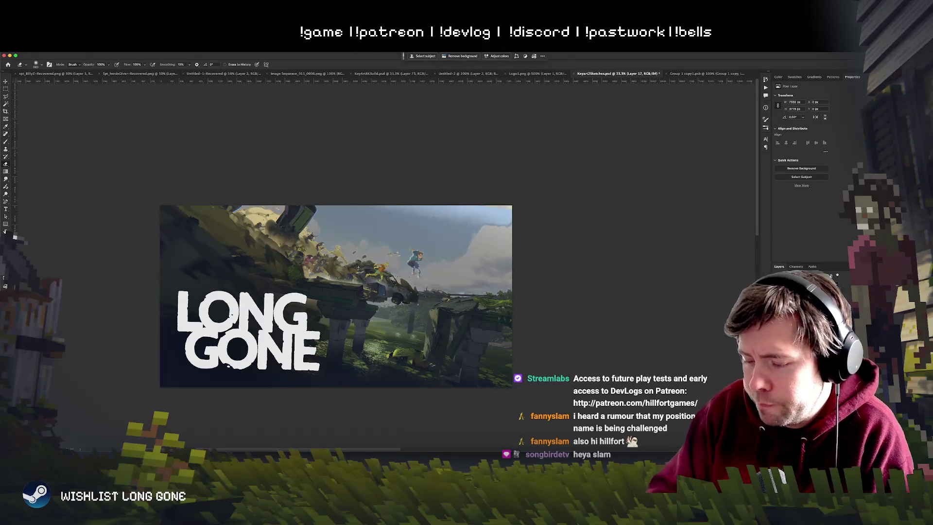
key("super+equal")
key("super+equal")
mouse_move(350, 141)
left_mouse_down()
mouse_move(330, 136)
mouse_move(291, 160)
mouse_move(321, 214)
mouse_move(525, 291)
mouse_move(564, 284)
left_mouse_up()
key("super+z")
mouse_move(266, 145)
left_mouse_down()
mouse_move(407, 223)
mouse_move(447, 257)
mouse_move(534, 296)
mouse_move(311, 139)
mouse_move(391, 151)
mouse_move(603, 224)
mouse_move(607, 151)
mouse_move(607, 269)
mouse_move(531, 307)
mouse_move(578, 298)
mouse_move(627, 311)
left_mouse_up()
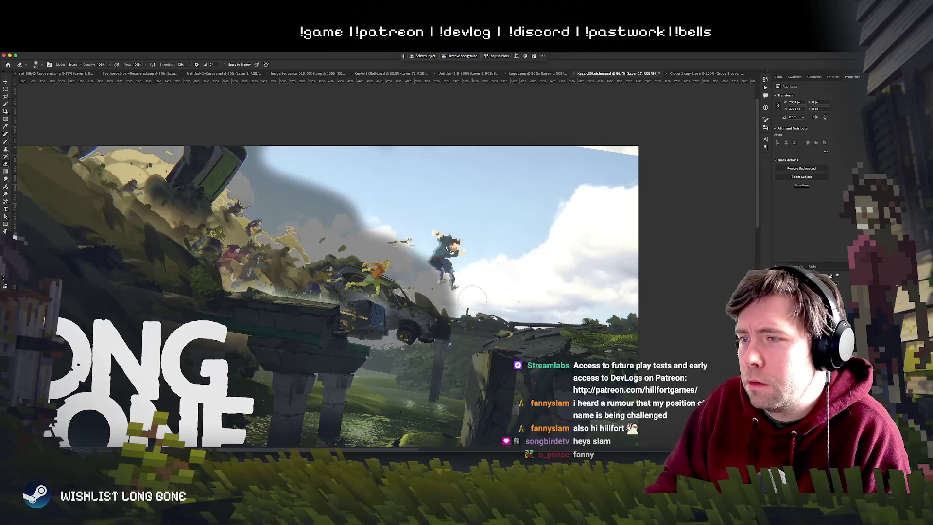
Frame the sky and figures, then shrink the soft brush to 23 px.
key("super+minus")
key("super+minus")
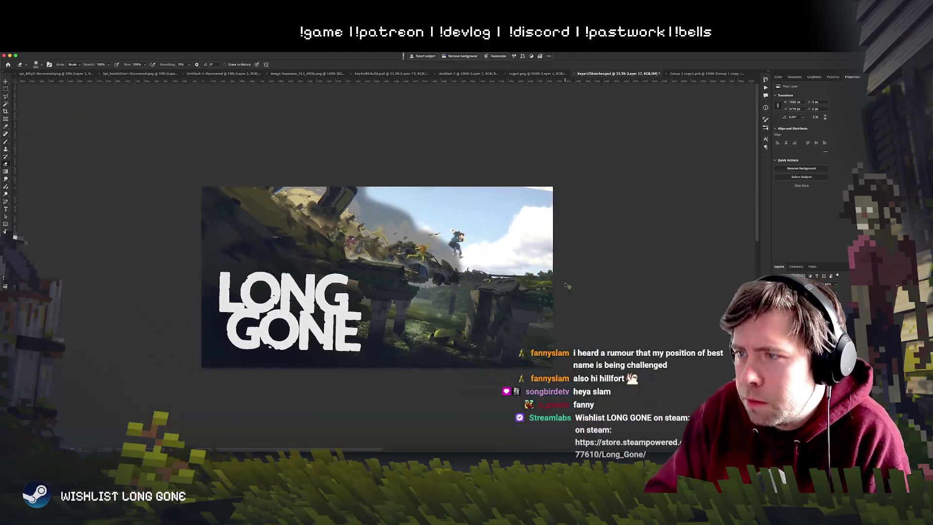
key("super+plus")
key("super+plus")
key("super+plus")
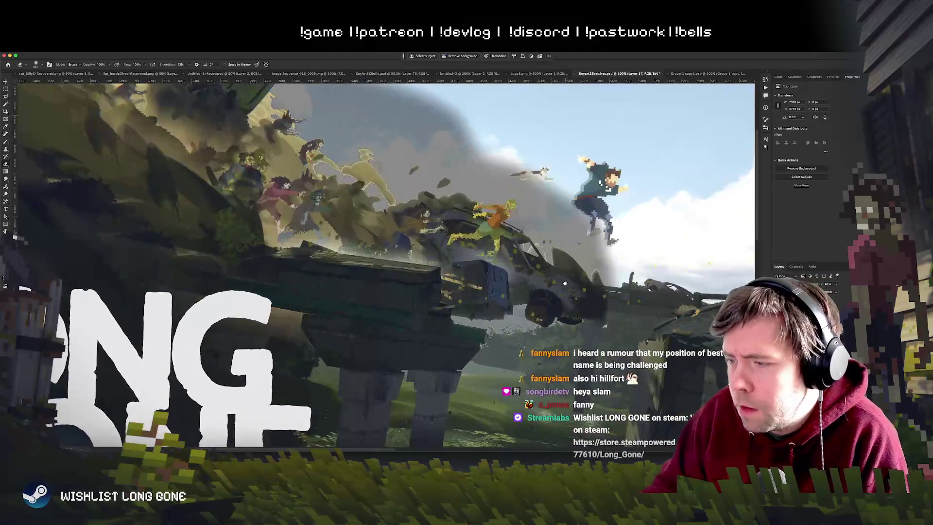
mouse_move(565, 282)
left_mouse_down()
mouse_move(476, 360)
mouse_move(417, 374)
left_mouse_up()
right_click(397, 303)
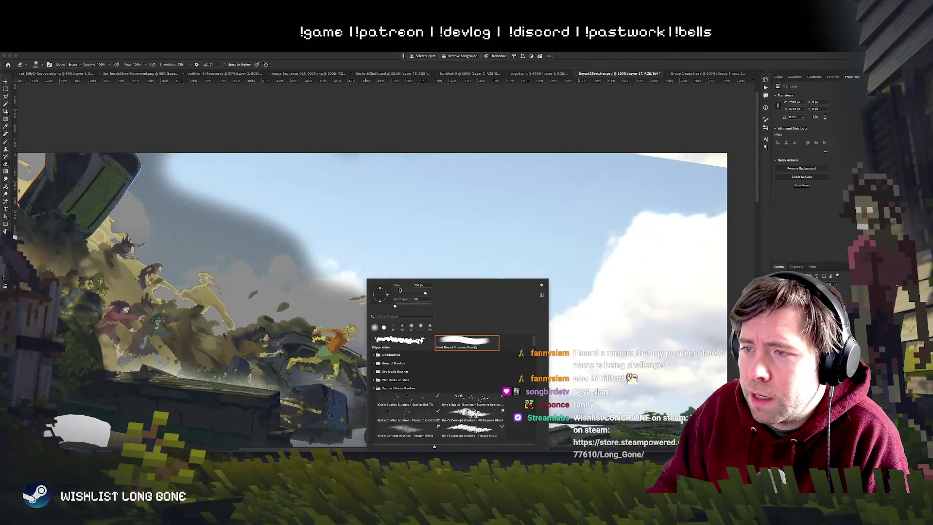
left_click_drag(399, 289, 384, 302)
key("Return")
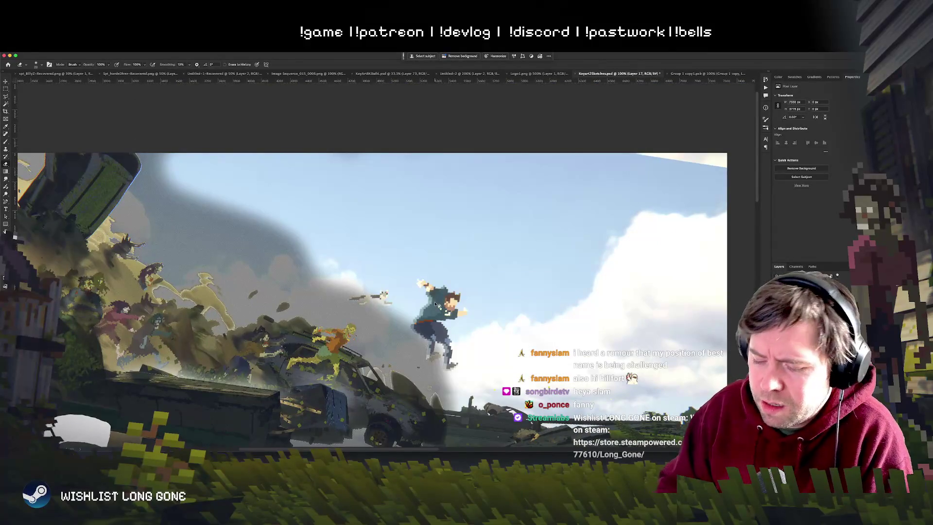
Paint a soft light glow along the flying cat and review the composition.
scroll(436, 304, "up", 4)
scroll(368, 267, "up", 2)
mouse_move(368, 268)
left_mouse_down()
mouse_move(316, 294)
mouse_move(401, 286)
mouse_move(389, 275)
mouse_move(311, 267)
mouse_move(375, 264)
left_mouse_up()
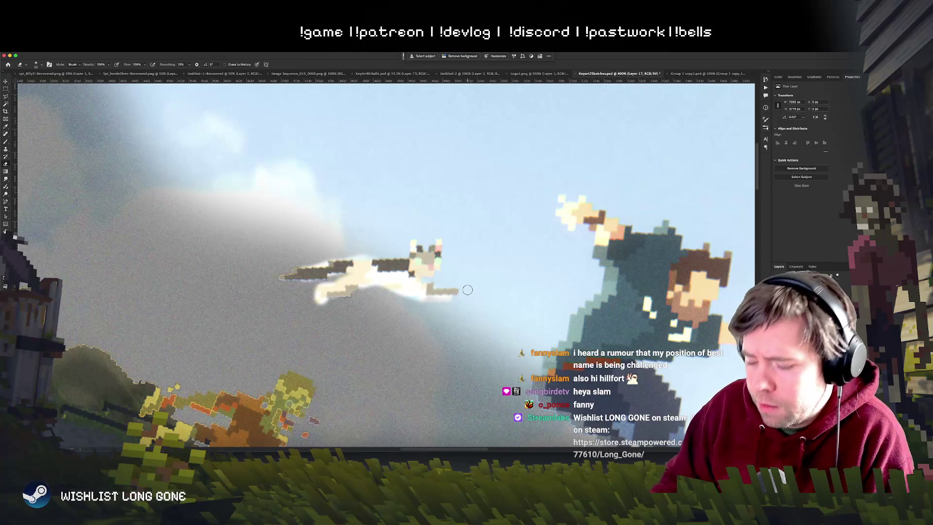
key("ctrl+minus")
key("ctrl+minus")
key("ctrl+minus")
key("ctrl+minus")
key("ctrl+minus")
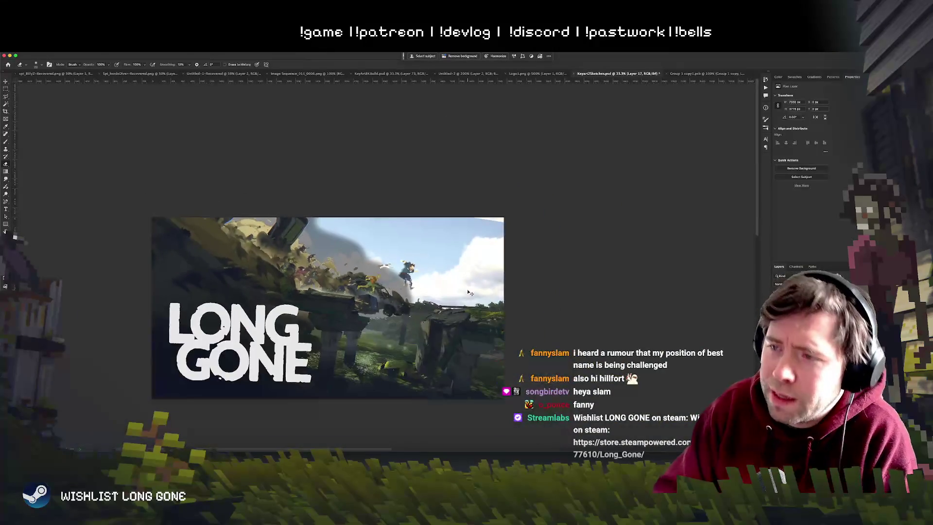
key("ctrl+plus")
key("ctrl+plus")
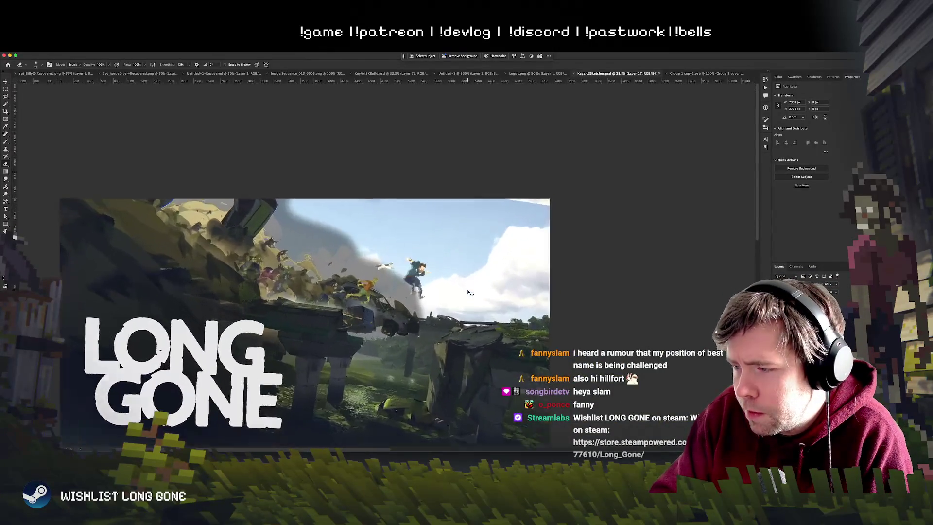
key("ctrl+minus")
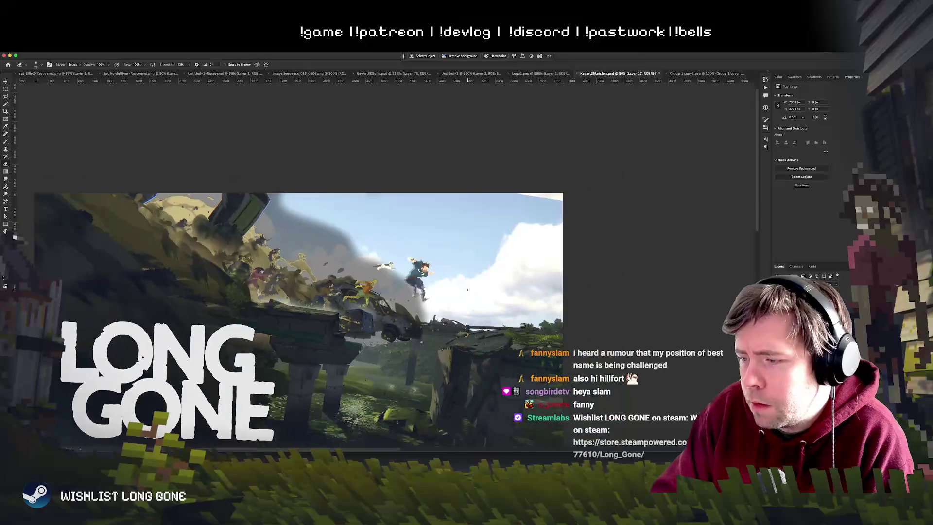
key("ctrl+plus")
key("ctrl+plus")
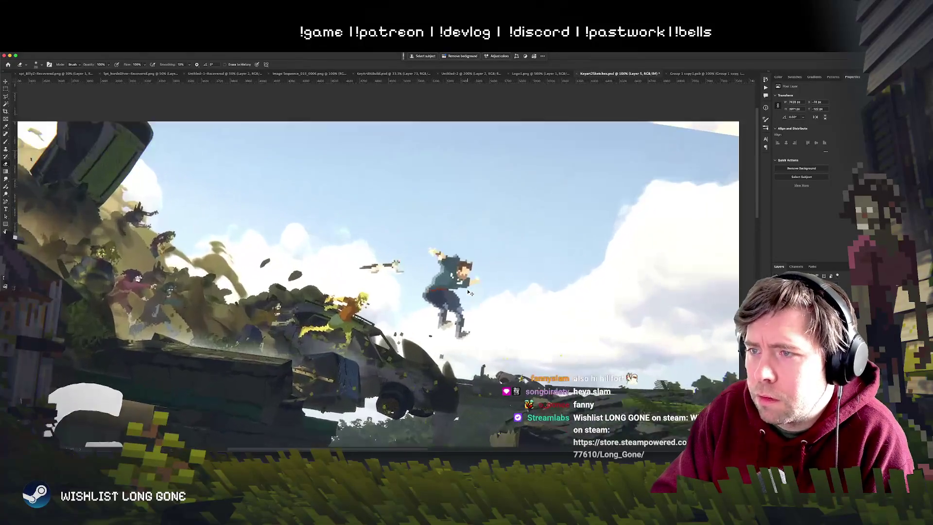
Zoom in on the flying cat and trace a Polygonal Lasso outline around it.
key("l")
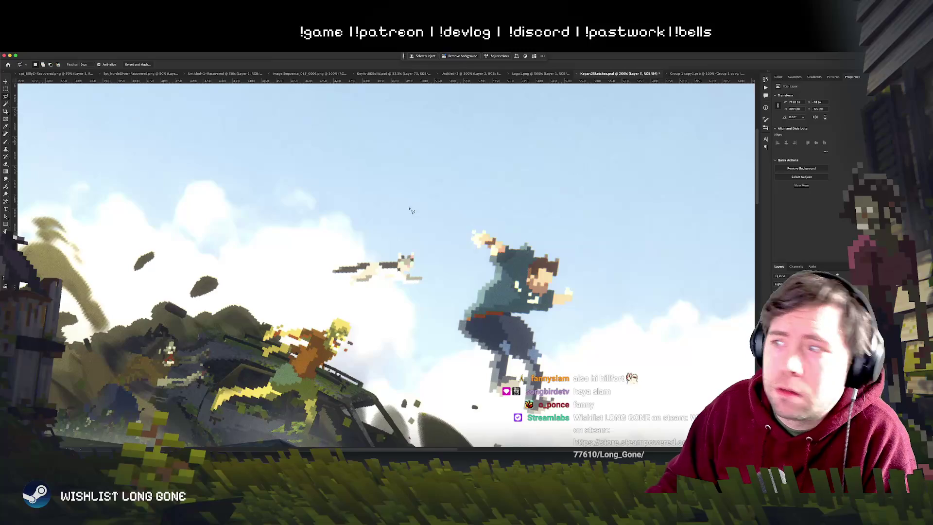
left_click_drag(472, 293, 470, 276)
key("ctrl+plus")
key("ctrl+plus")
key("ctrl+plus")
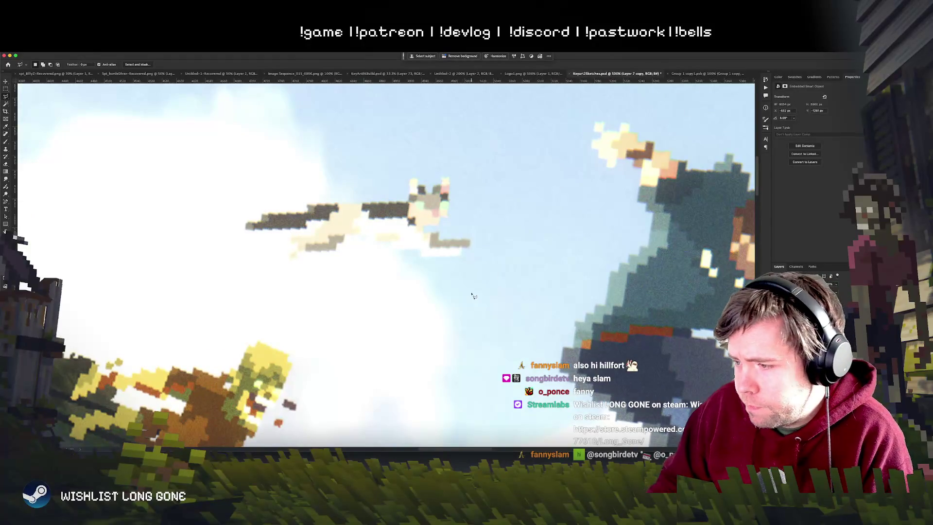
key("ctrl+minus")
key("ctrl+minus")
key("ctrl+minus")
key("ctrl+plus")
key("ctrl+plus")
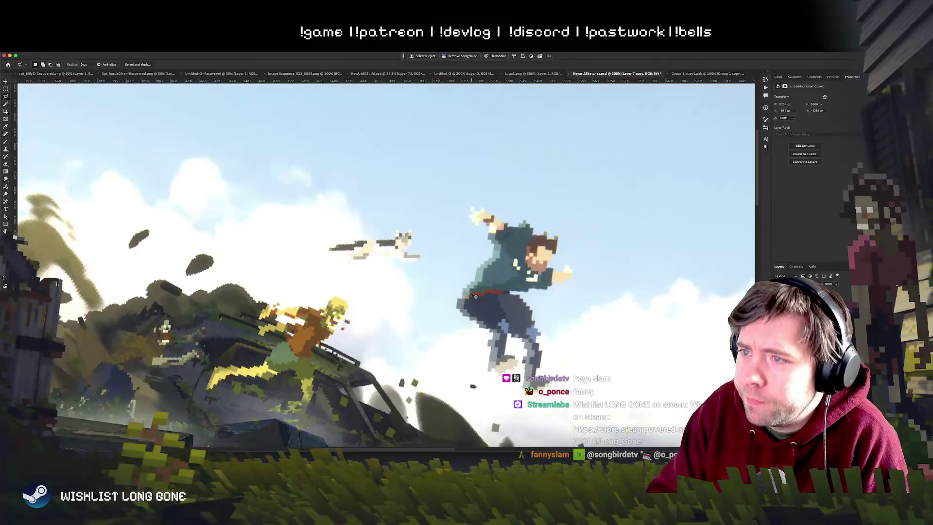
key("ctrl+plus")
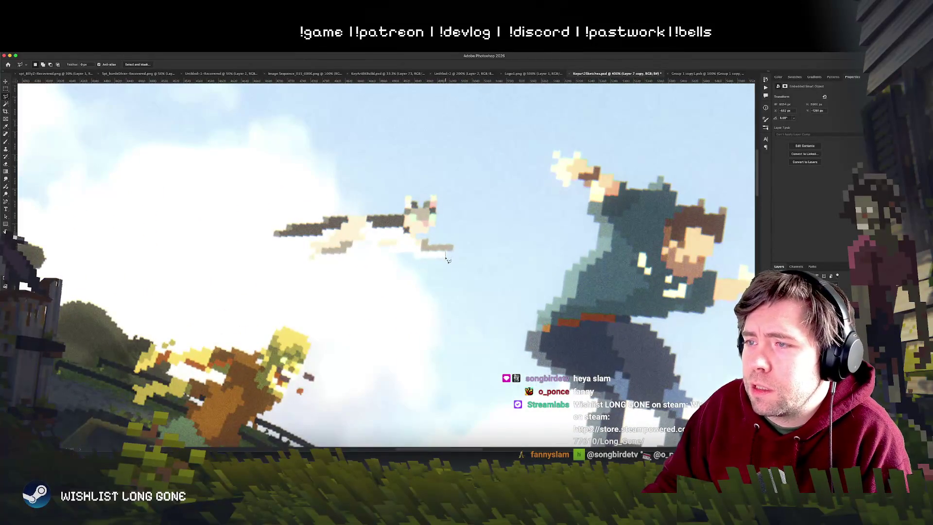
left_click(389, 247)
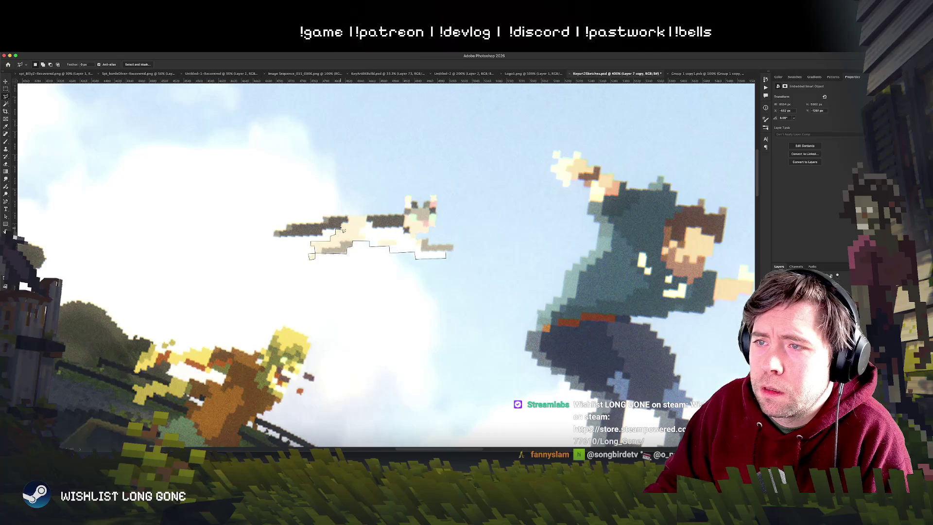
mouse_move(350, 220)
left_mouse_down()
mouse_move(371, 218)
mouse_move(377, 232)
mouse_move(406, 227)
mouse_move(406, 238)
mouse_move(429, 240)
mouse_move(418, 244)
mouse_move(404, 228)
mouse_move(407, 198)
mouse_move(425, 209)
mouse_move(437, 198)
mouse_move(438, 227)
mouse_move(419, 242)
mouse_move(454, 250)
left_mouse_up()
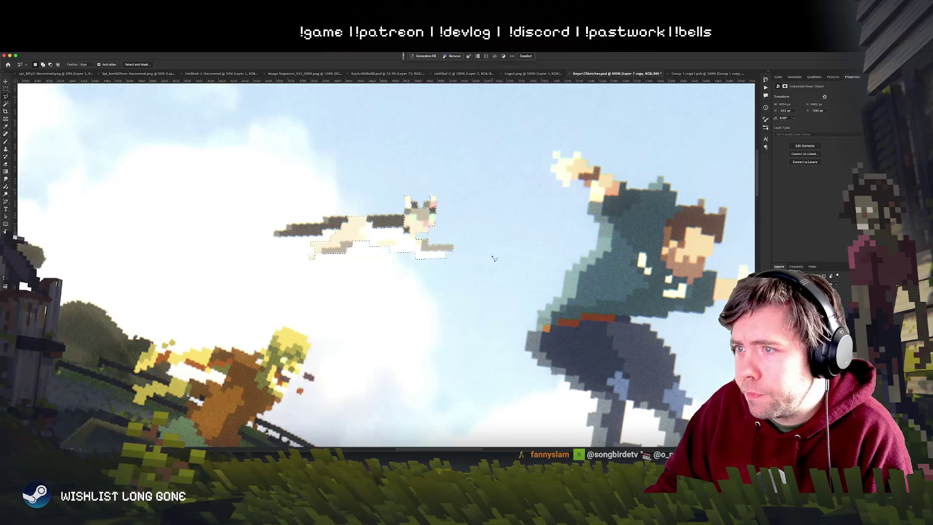
key("ctrl+minus")
key("ctrl+minus")
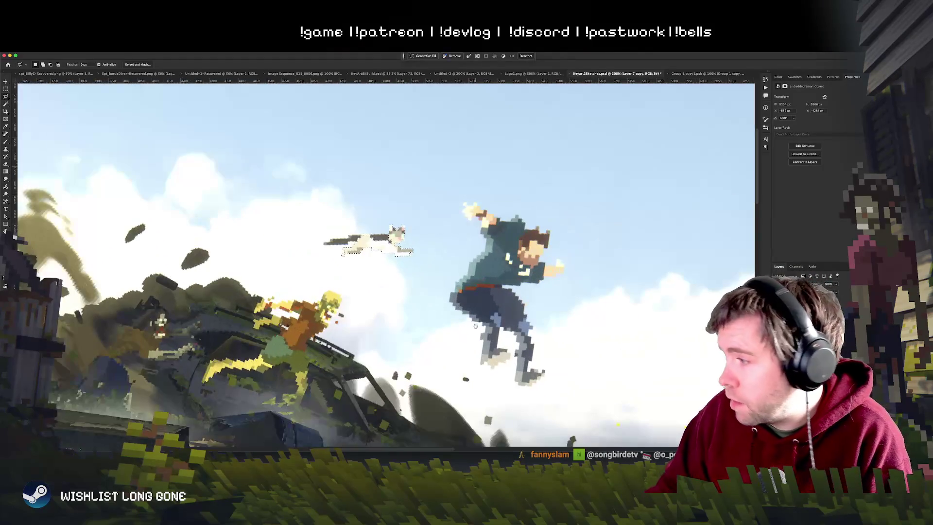
left_click_drag(476, 329, 478, 293)
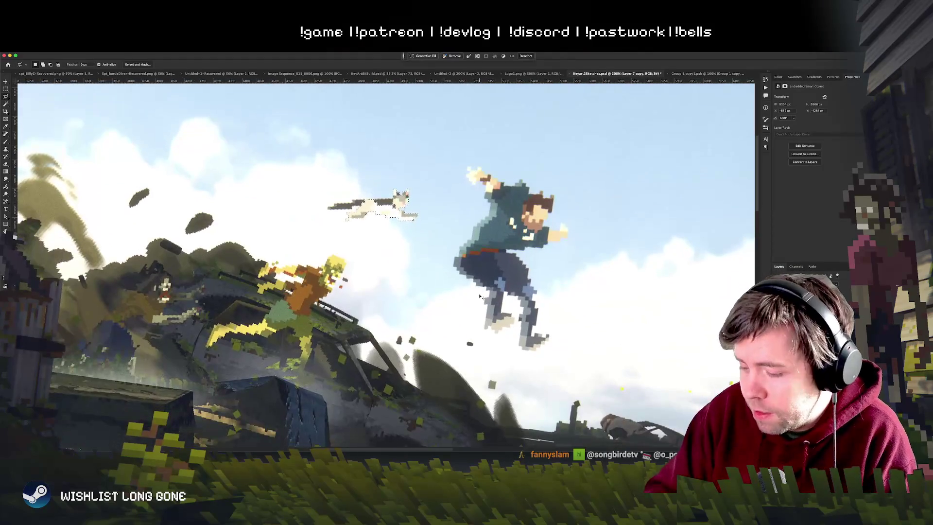
key("ctrl+minus")
key("alt+bracketleft")
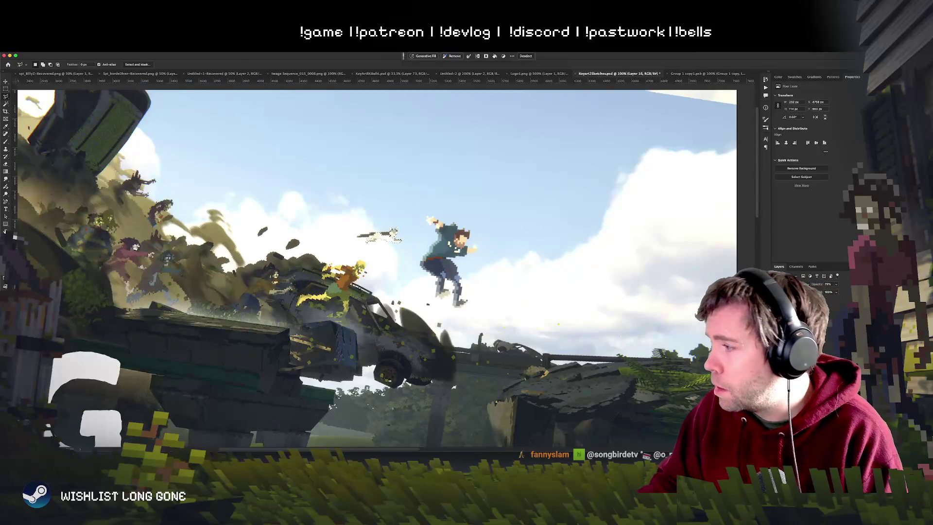
key("alt+bracketleft")
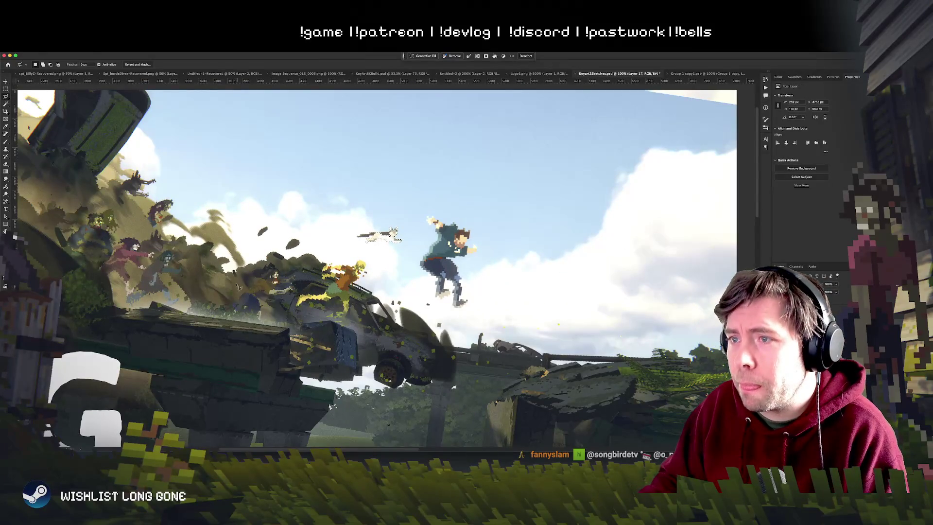
key("g")
key("alt+BackSpace")
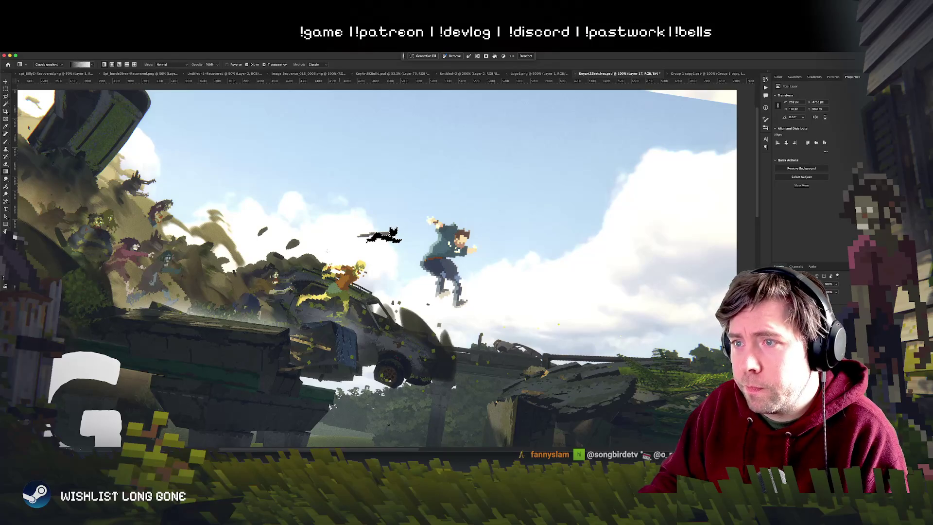
key("m")
key("ctrl+d")
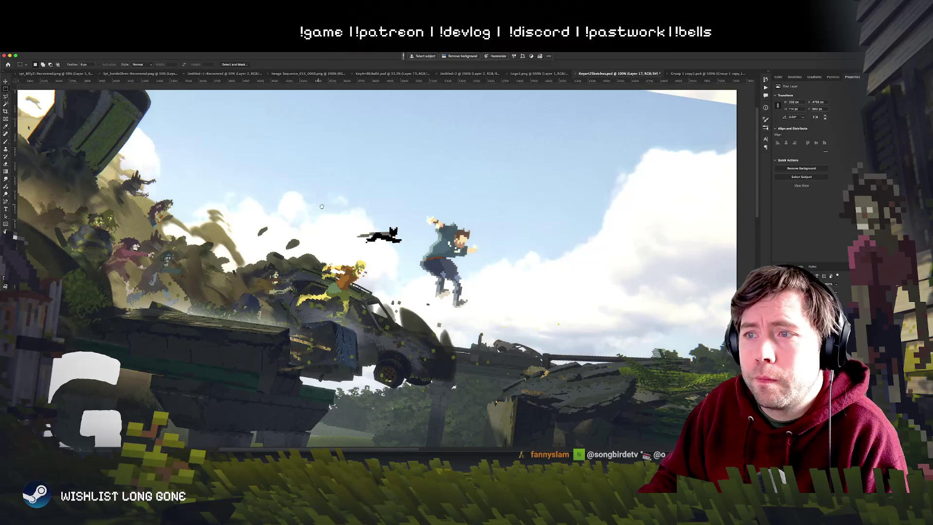
left_click_drag(330, 212, 349, 187)
key("ctrl+minus")
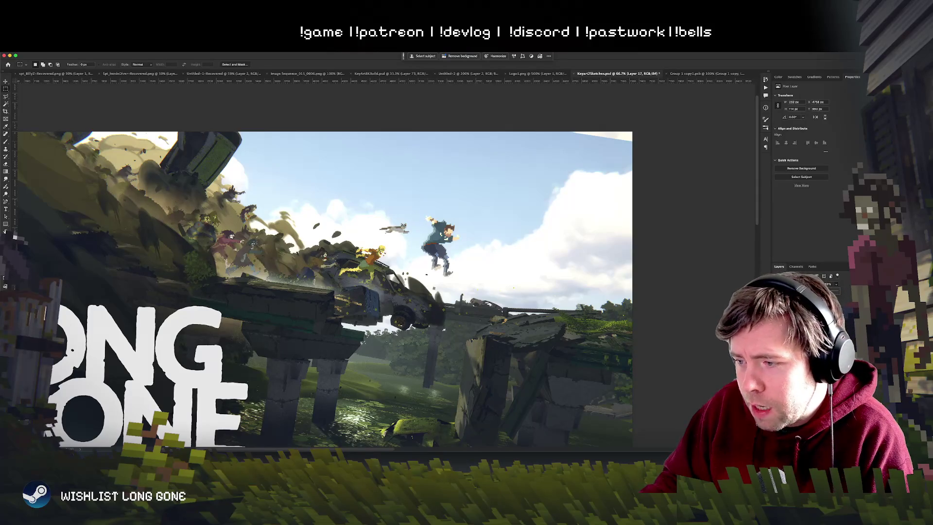
scroll(433, 205, "down", 5)
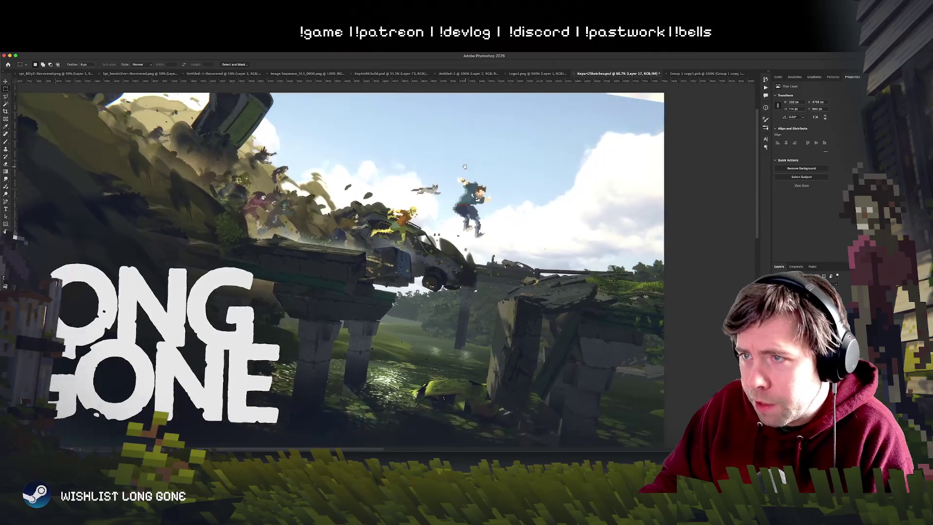
key("super+equal")
key("super+equal")
key("super+equal")
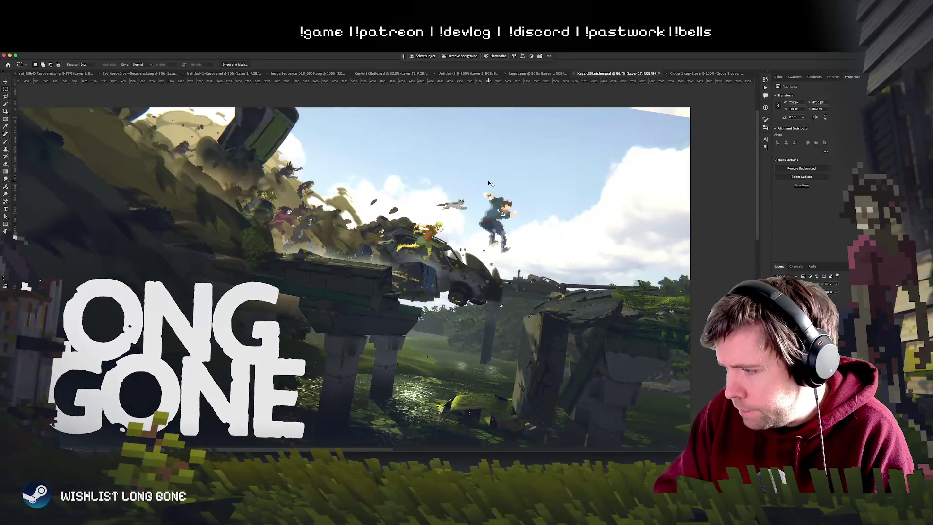
key("super+equal")
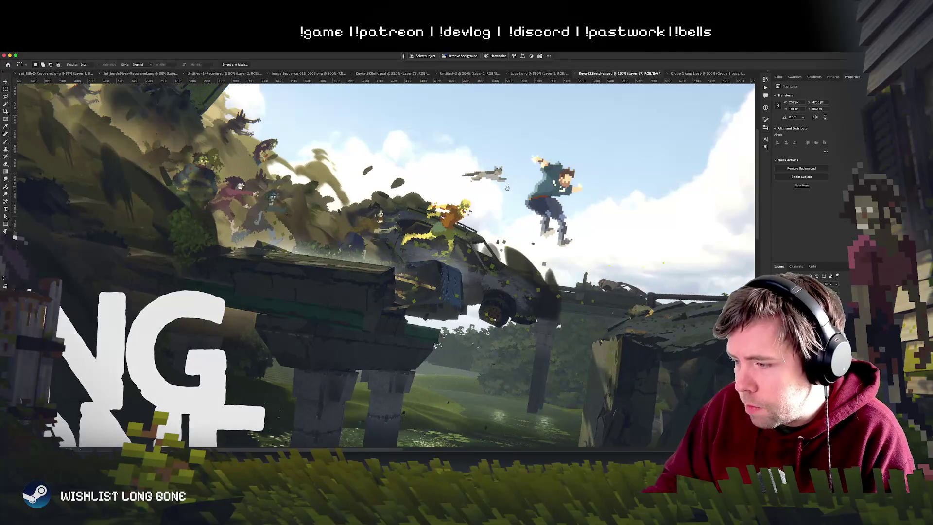
scroll(491, 195, "up", 5)
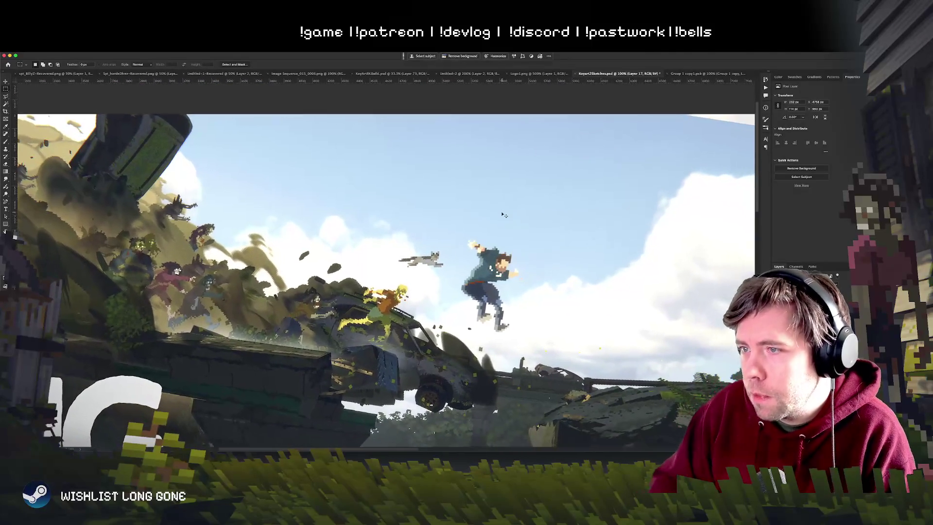
key("super+equal")
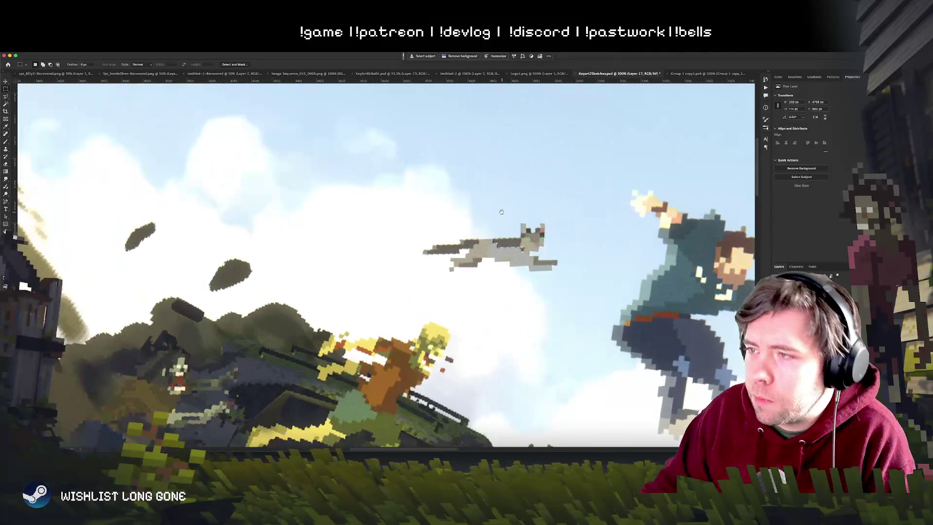
key("super+equal")
key("b")
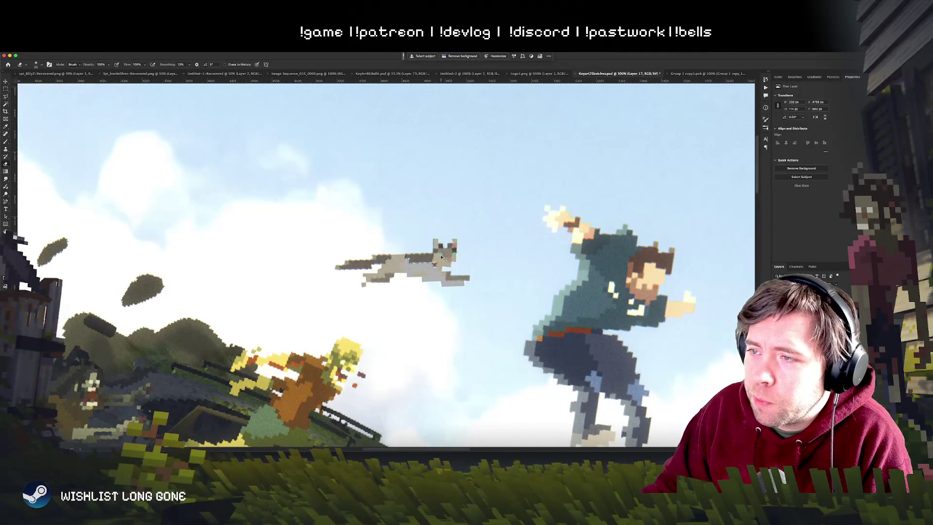
scroll(509, 286, "down", 1)
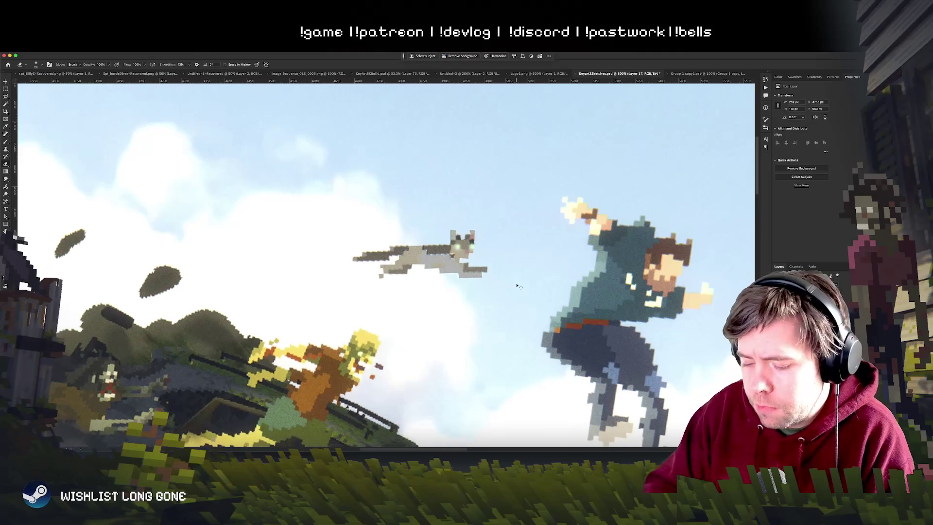
key("super+minus")
key("super+minus")
key("super+minus")
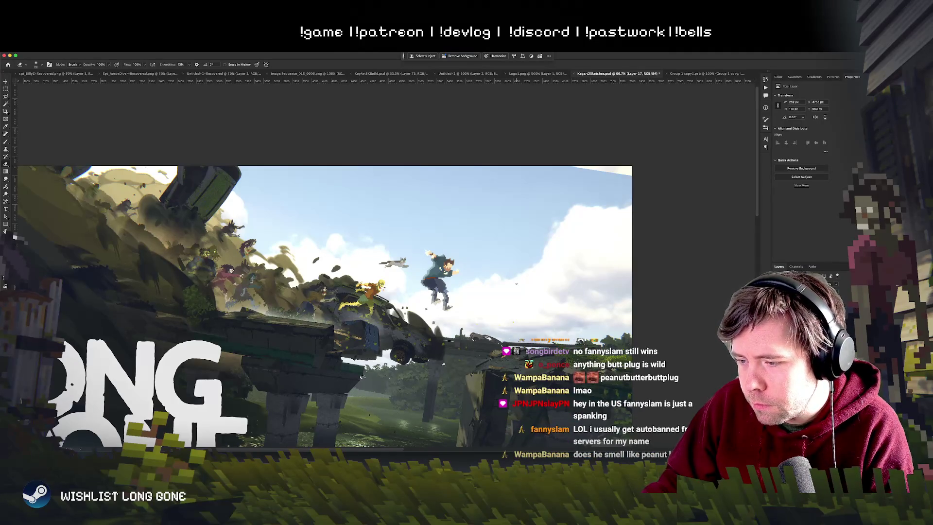
key("super+Tab")
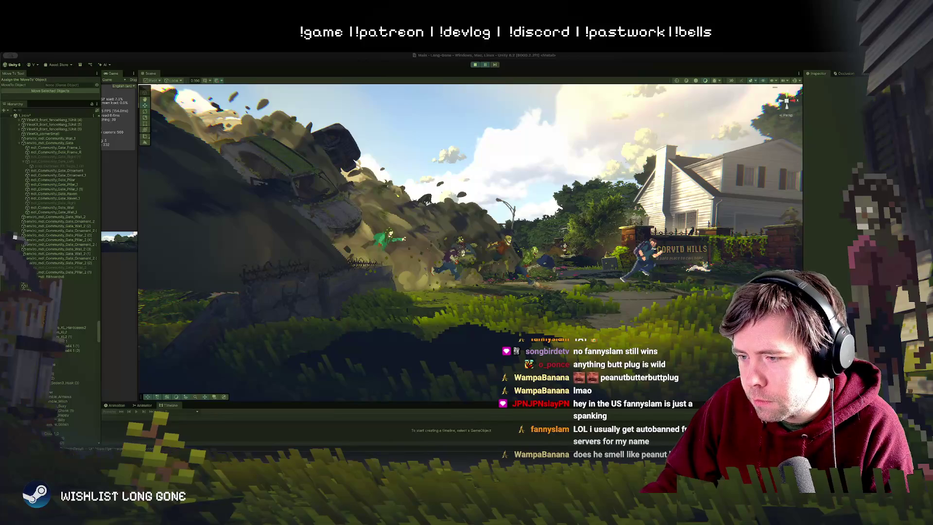
key("super+Tab")
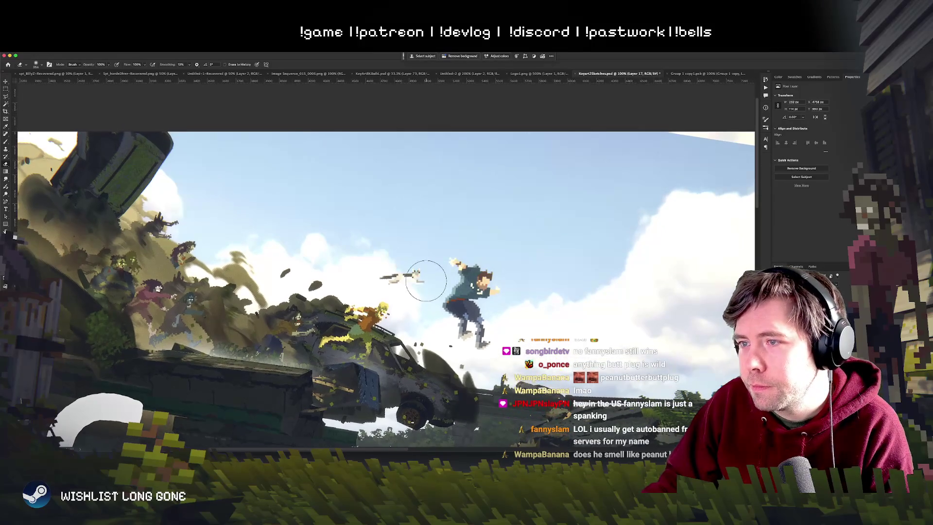
scroll(425, 291, "down", 3)
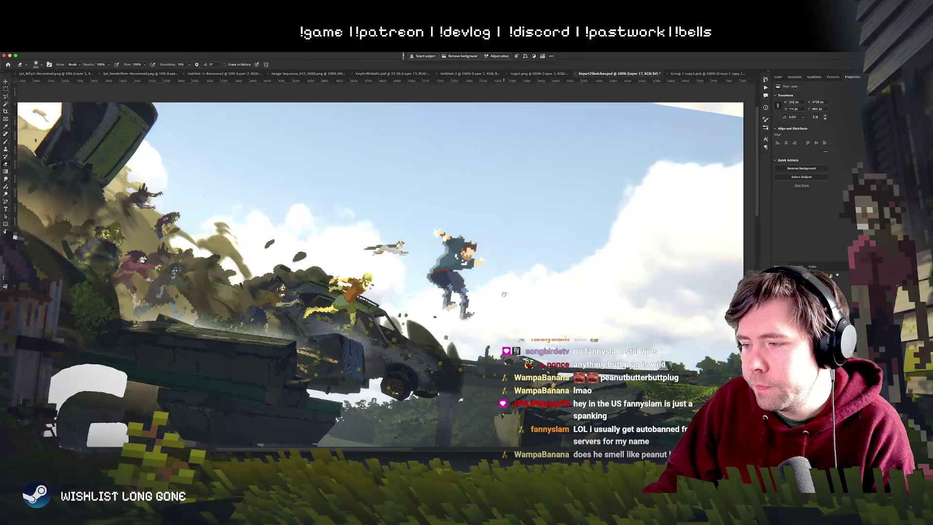
scroll(509, 285, "down", 2)
scroll(509, 285, "down", 5)
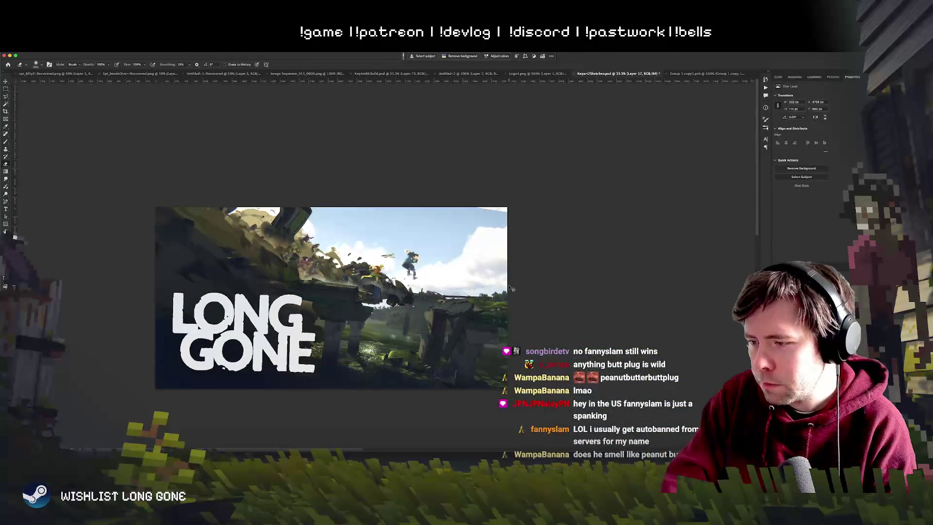
scroll(509, 286, "down", 1)
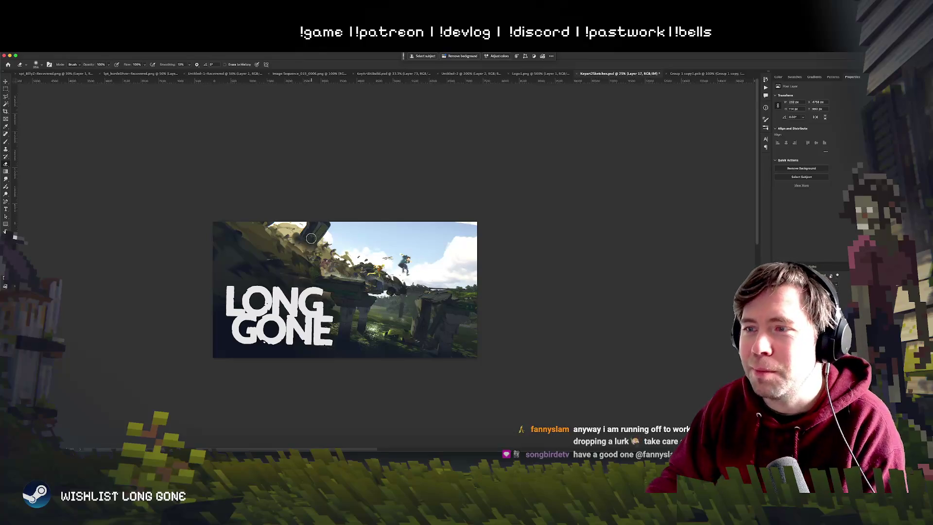
scroll(311, 238, "left", 2)
scroll(345, 258, "up", 1)
scroll(346, 259, "up", 1)
scroll(346, 259, "up", 1)
scroll(346, 259, "down", 1)
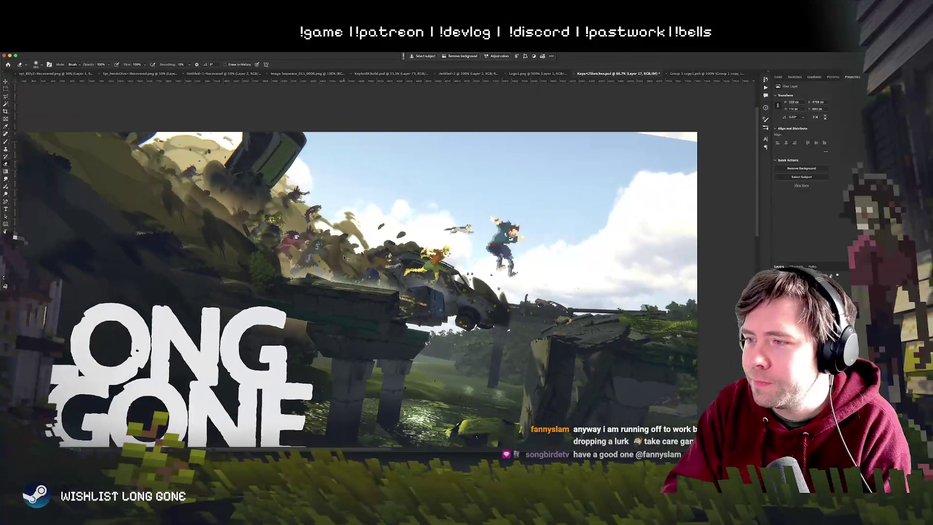
scroll(345, 259, "down", 1)
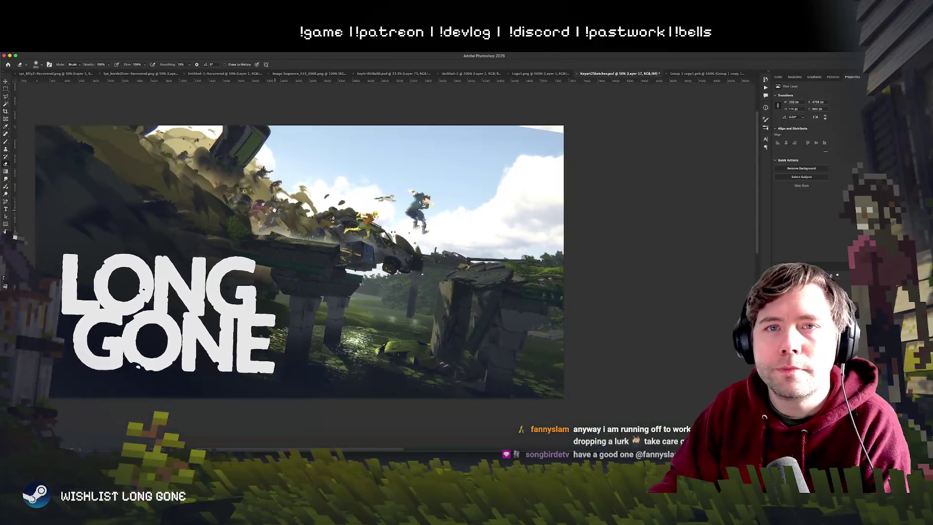
scroll(194, 194, "right", 2)
key("l")
left_click(342, 310)
left_click(429, 335)
Trace the polygonal outline up the rock's side and along its top edge.
left_click(437, 281)
left_click(448, 270)
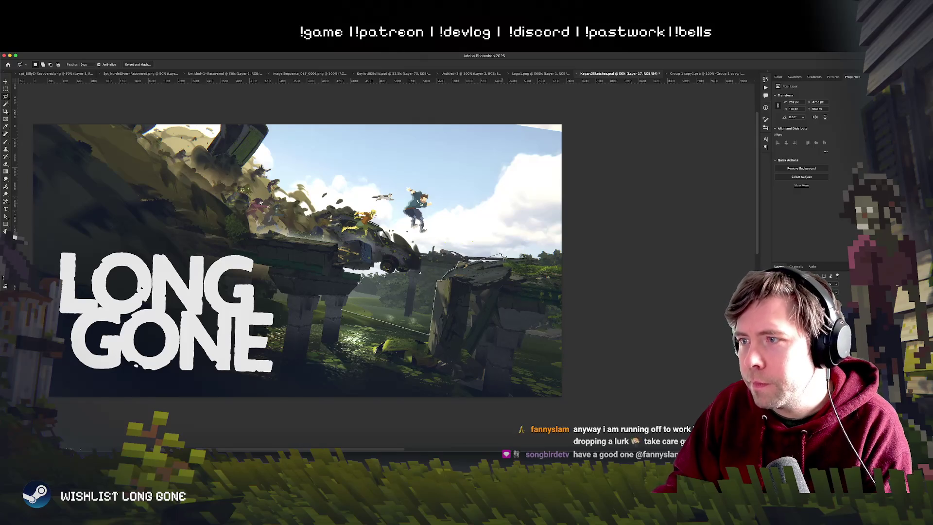
left_click(502, 259)
left_click(521, 253)
left_click(535, 253)
left_click(570, 265)
Extend the outline into the sky and back past the car wreck, closing the selection.
left_click(577, 198)
left_click(449, 242)
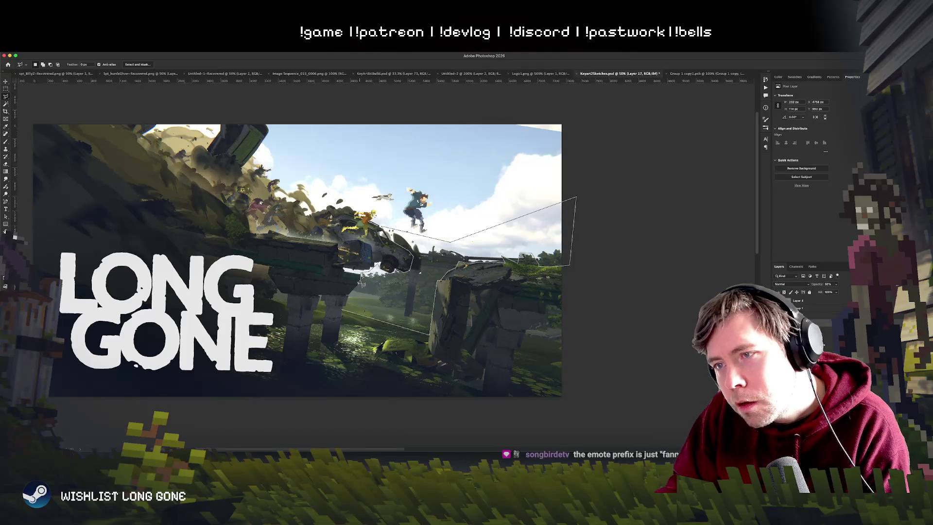
left_click(360, 283)
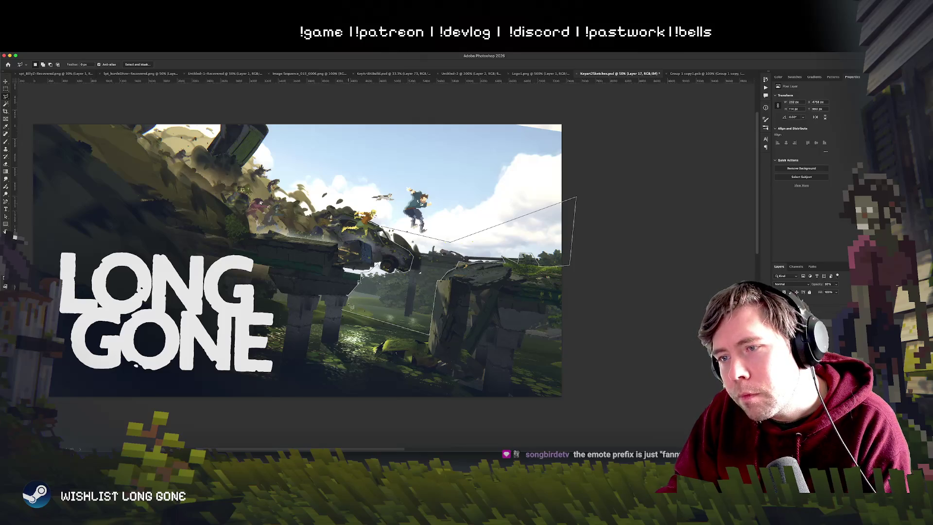
left_click(343, 310)
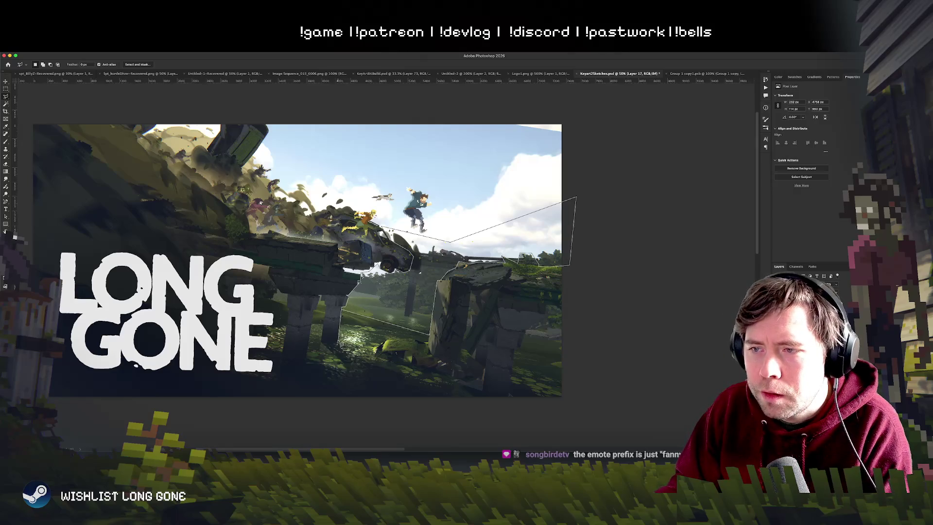
double_click(344, 314)
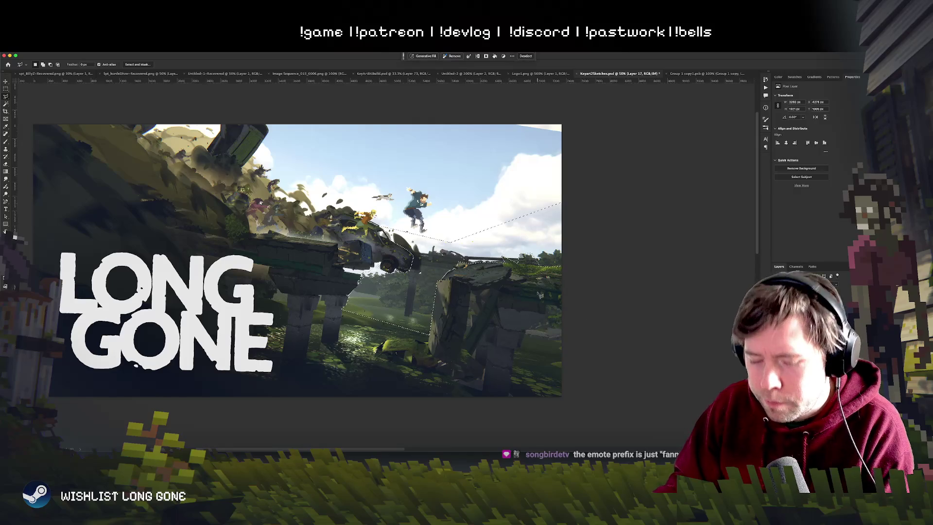
Undo the accidental Ctrl+G layer grouping.
key("ctrl+g")
key("h")
key("ctrl+z")
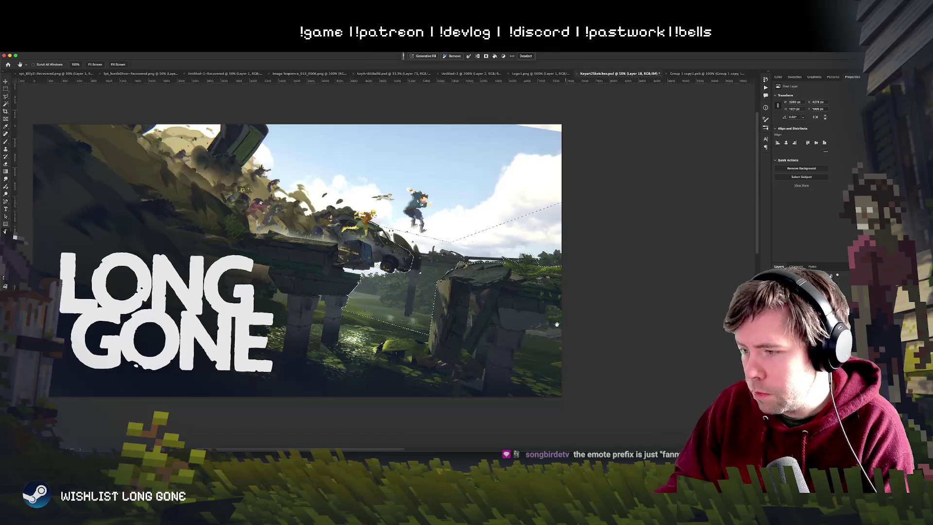
Lay a white fog gradient inside the selection behind the ruins, comparing before and after.
left_click_drag(561, 325, 628, 313)
key("g")
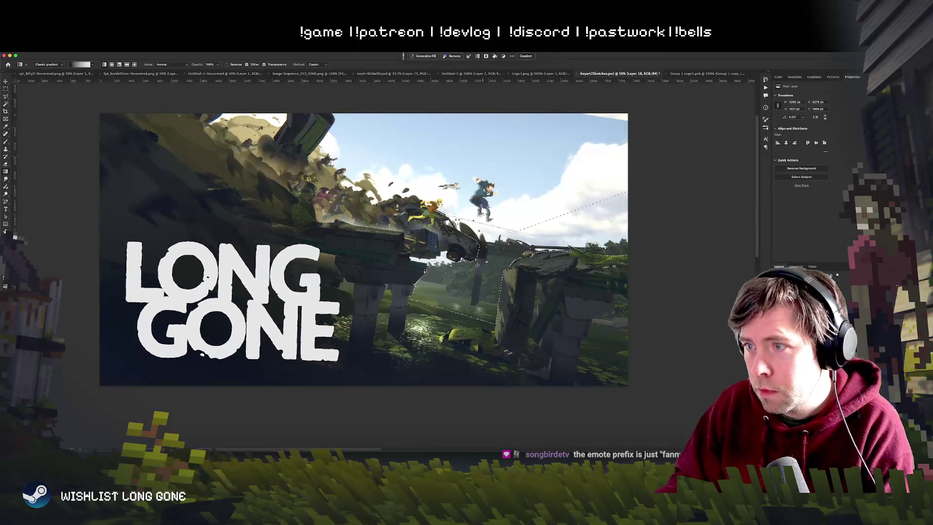
mouse_move(510, 220)
left_mouse_down()
mouse_move(470, 307)
mouse_move(458, 310)
left_mouse_up()
key("ctrl+z")
key("ctrl+shift+z")
key("ctrl+z")
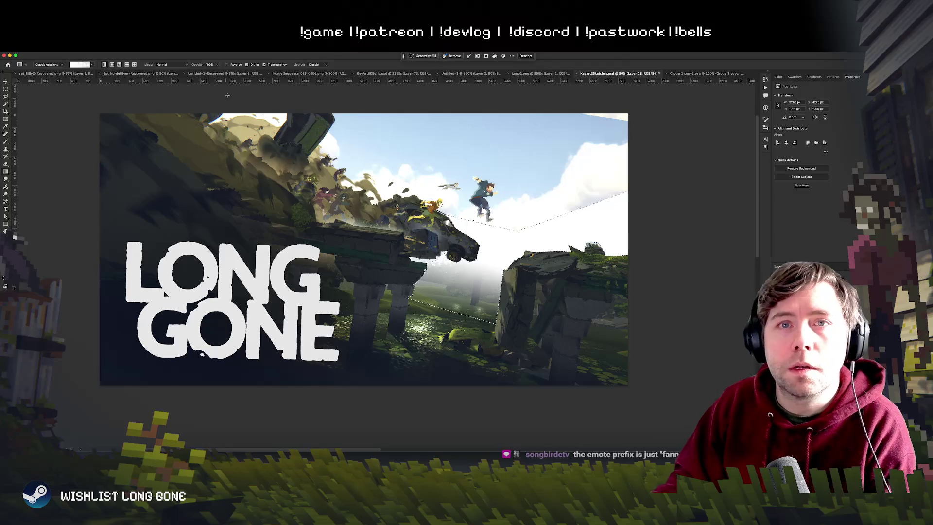
Deselect and set the brush size to 30 px.
key("m")
key("ctrl+d")
key("b")
right_click(506, 224)
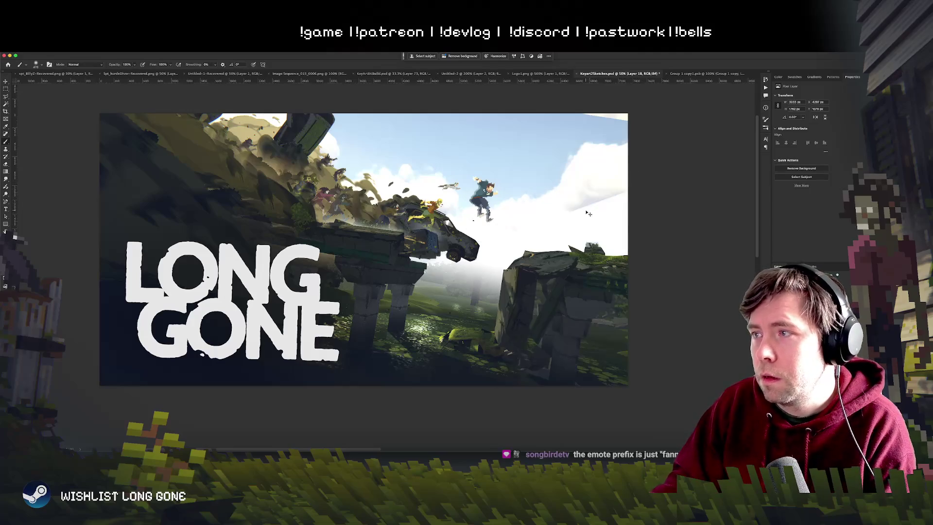
right_click(627, 219)
type("30")
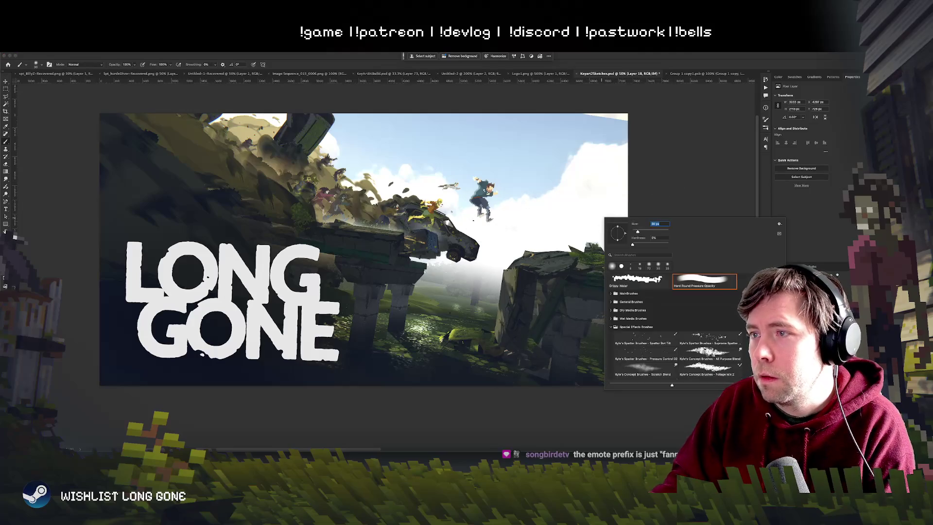
key("Return")
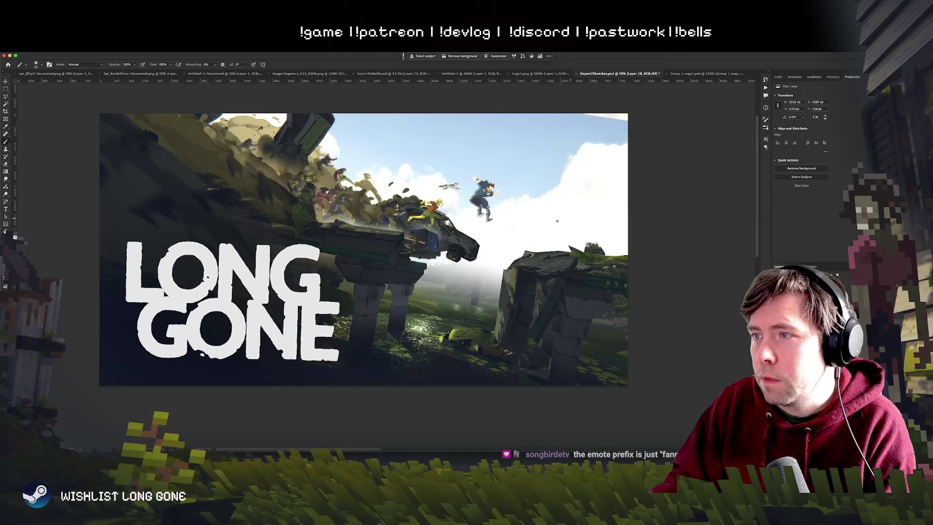
scroll(379, 248, "right", 2)
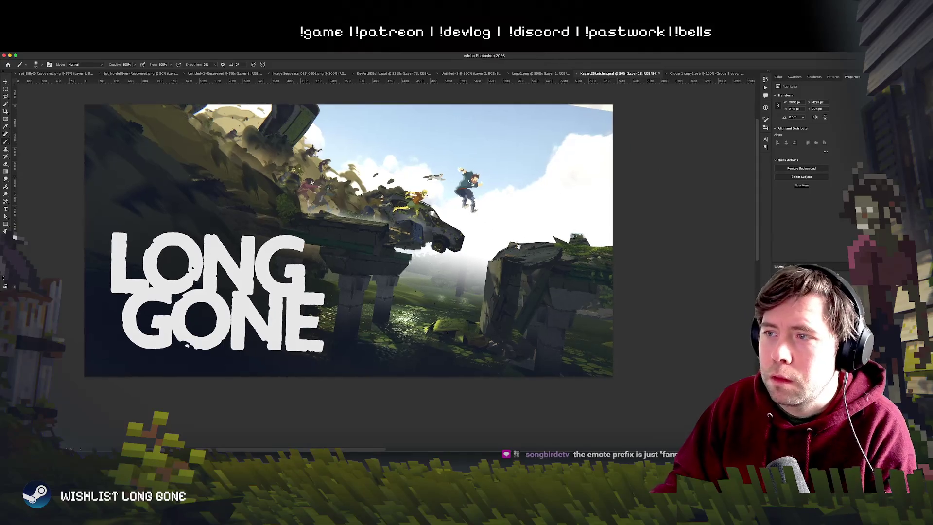
Undo the trial dark strokes near the car and zoom the view to 100%.
mouse_move(603, 233)
left_mouse_down()
mouse_move(437, 228)
mouse_move(510, 243)
mouse_move(413, 253)
mouse_move(598, 236)
left_mouse_up()
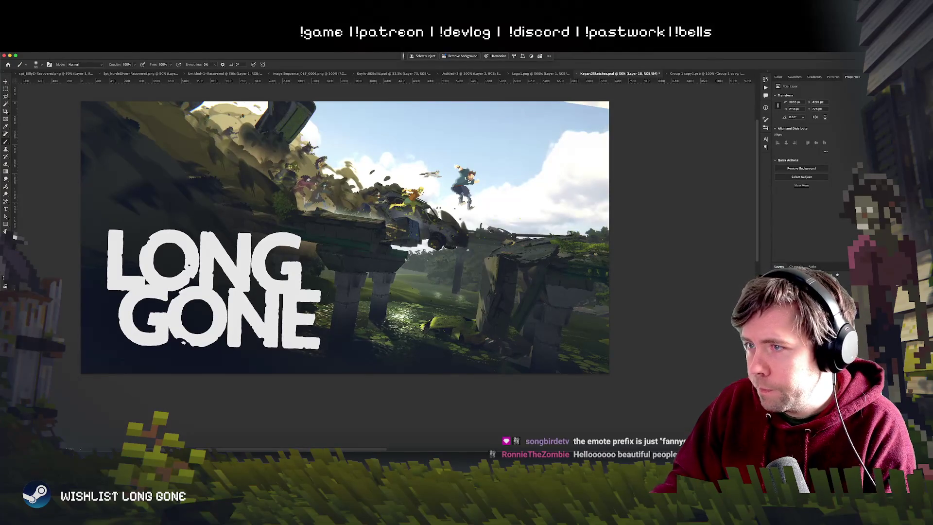
key("ctrl+z")
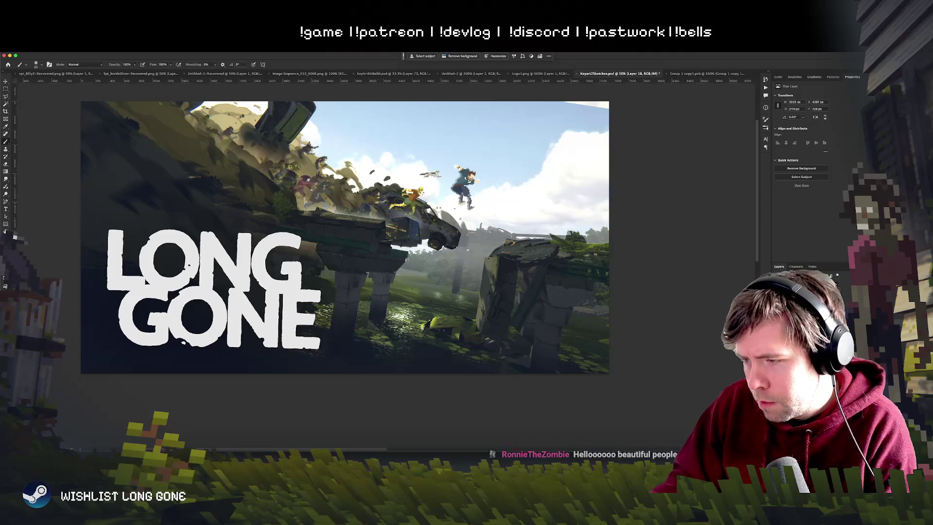
scroll(340, 223, "down", 2)
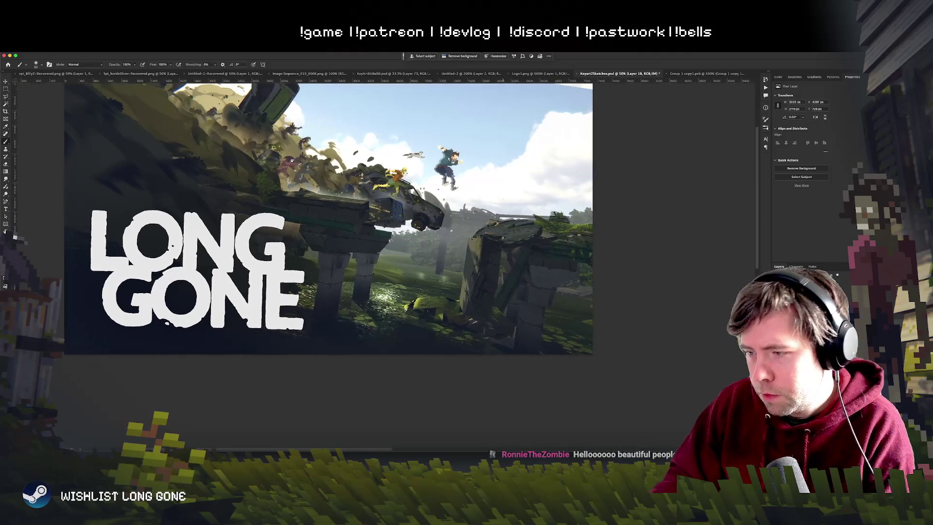
key("ctrl+equal")
key("ctrl+equal")
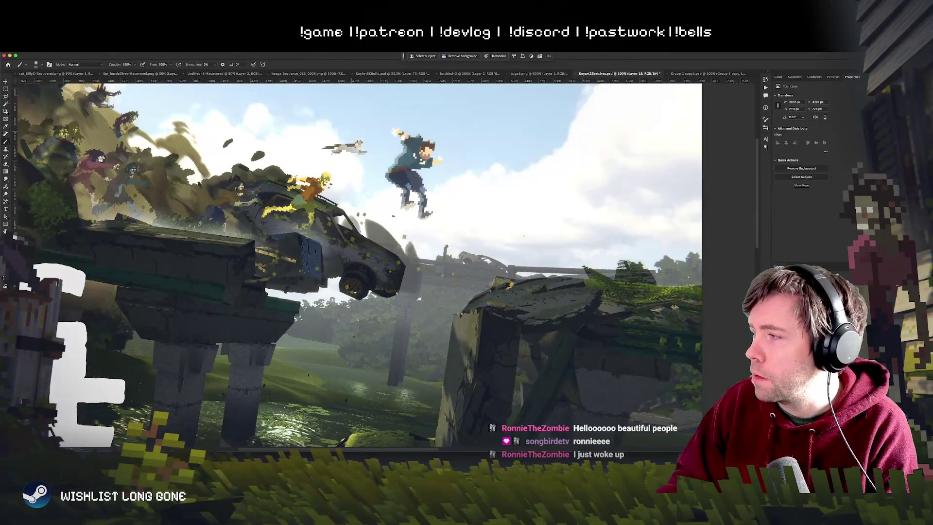
key("ctrl+z")
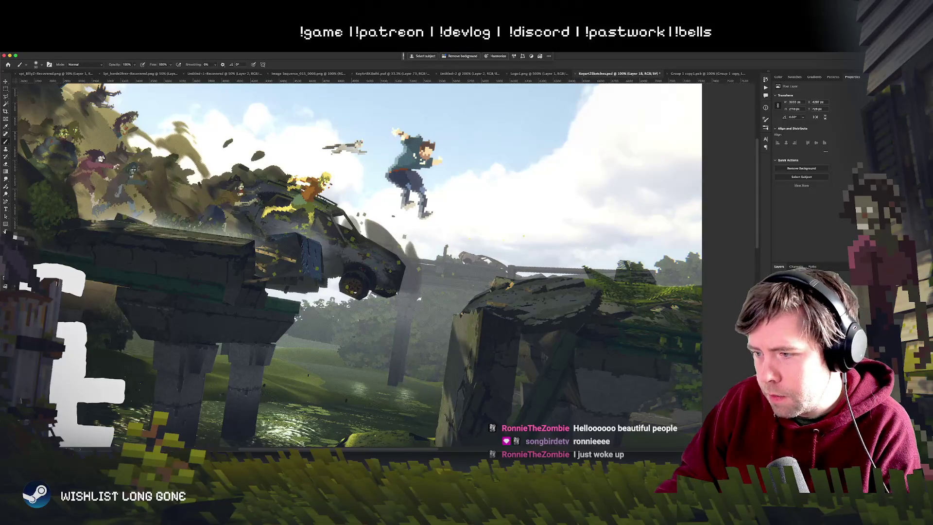
Pan the 100% view to centre on the right-hand ruins.
left_click_drag(524, 302, 557, 263)
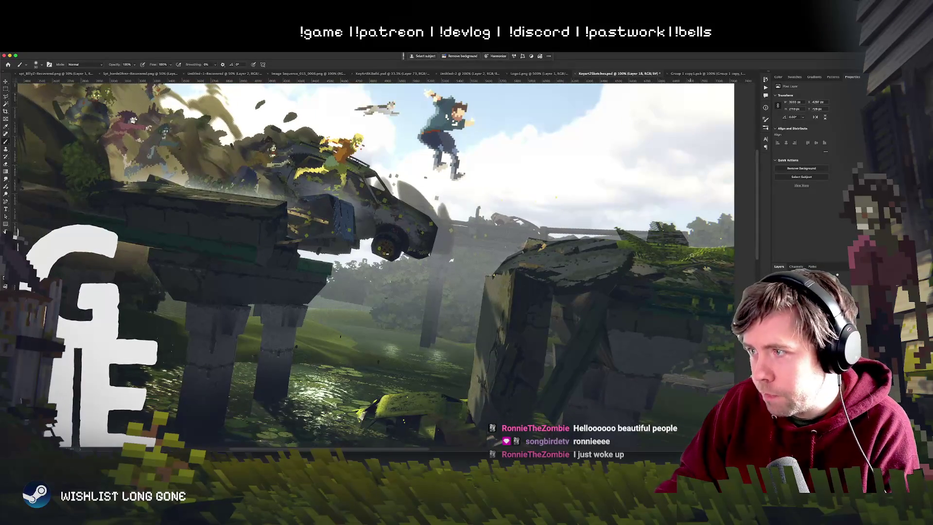
mouse_move(508, 364)
left_mouse_down()
mouse_move(498, 322)
mouse_move(415, 322)
mouse_move(415, 295)
mouse_move(373, 240)
left_mouse_up()
left_click(6, 96)
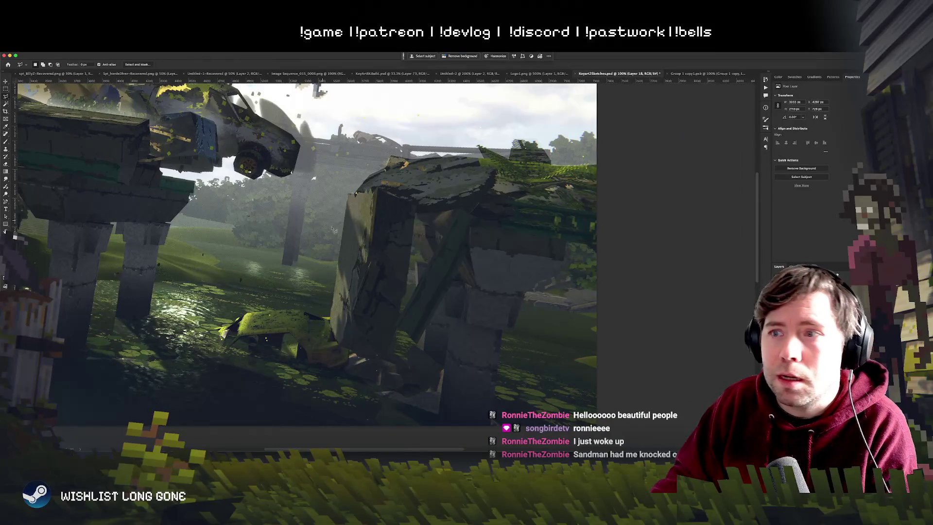
Lasso the background behind the ruins, add a fog gradient inside it, and deselect.
mouse_move(411, 233)
left_mouse_down()
mouse_move(407, 297)
mouse_move(415, 261)
mouse_move(429, 266)
mouse_move(414, 233)
left_mouse_up()
key("g")
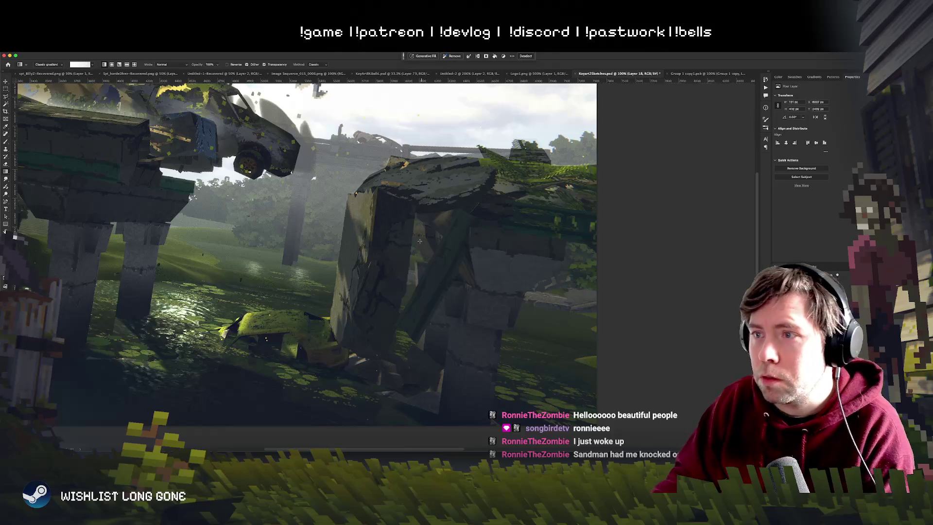
left_click_drag(420, 292, 415, 278)
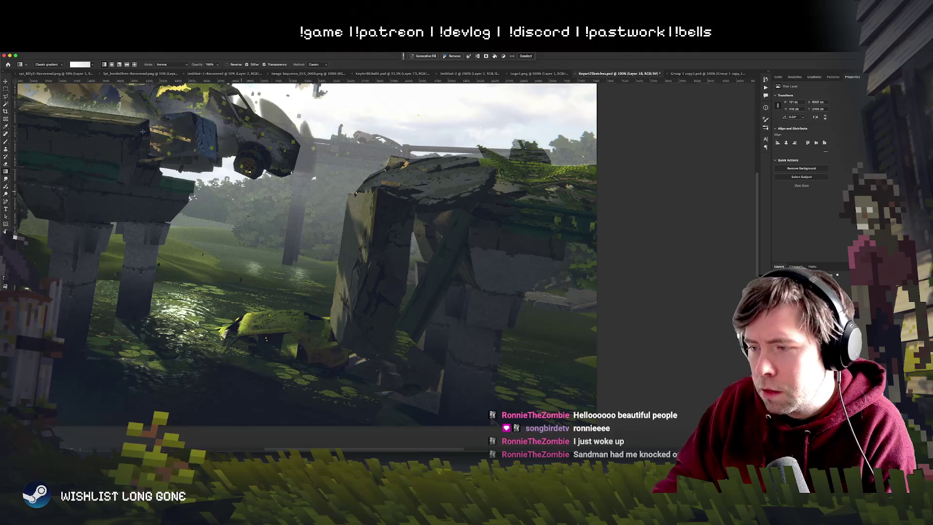
left_click(6, 89)
key("ctrl+d")
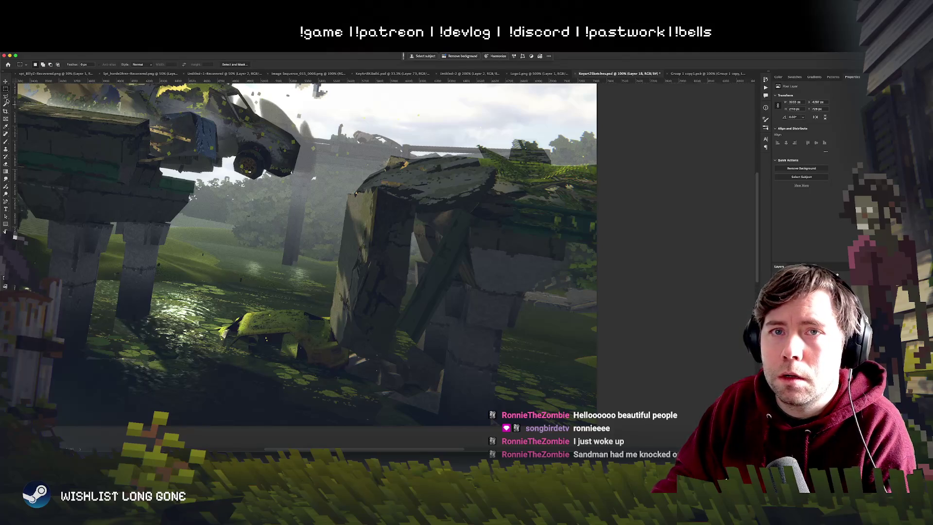
Lasso another background area from the scene's right edge.
left_click(7, 97)
mouse_move(590, 249)
left_mouse_down()
mouse_move(566, 243)
mouse_move(563, 267)
mouse_move(521, 298)
mouse_move(490, 431)
mouse_move(655, 369)
mouse_move(651, 291)
left_mouse_up()
key("g")
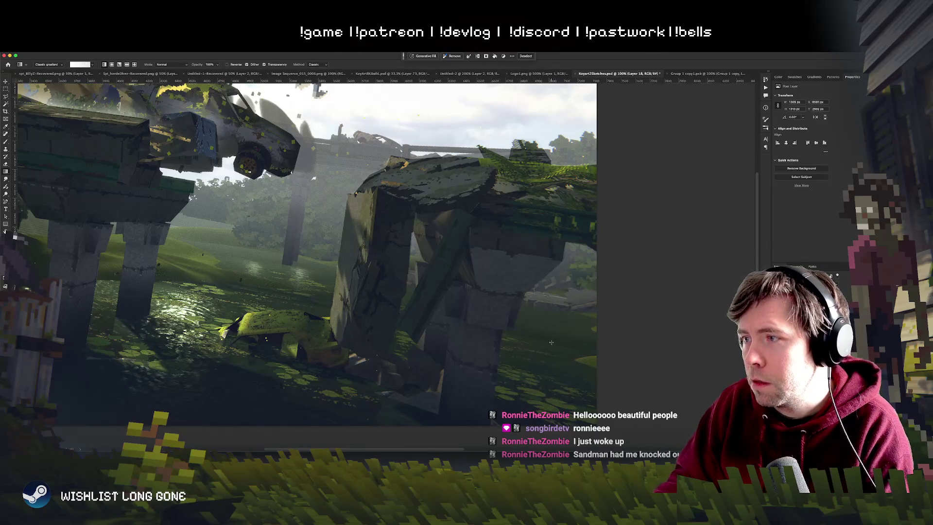
Zoom out to 66.7% and pan to review the whole key art with the LONG GONE title.
key("ctrl+minus")
key("ctrl+minus")
key("ctrl+minus")
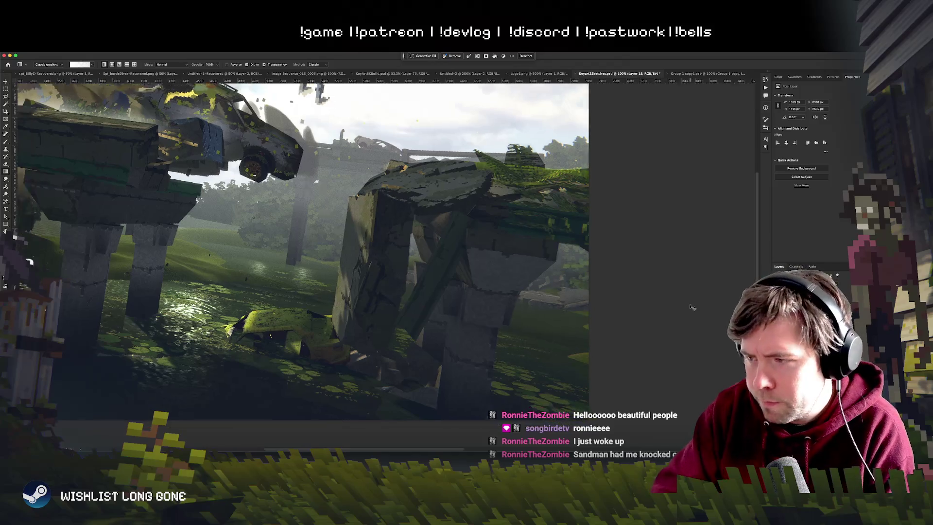
key("ctrl+plus")
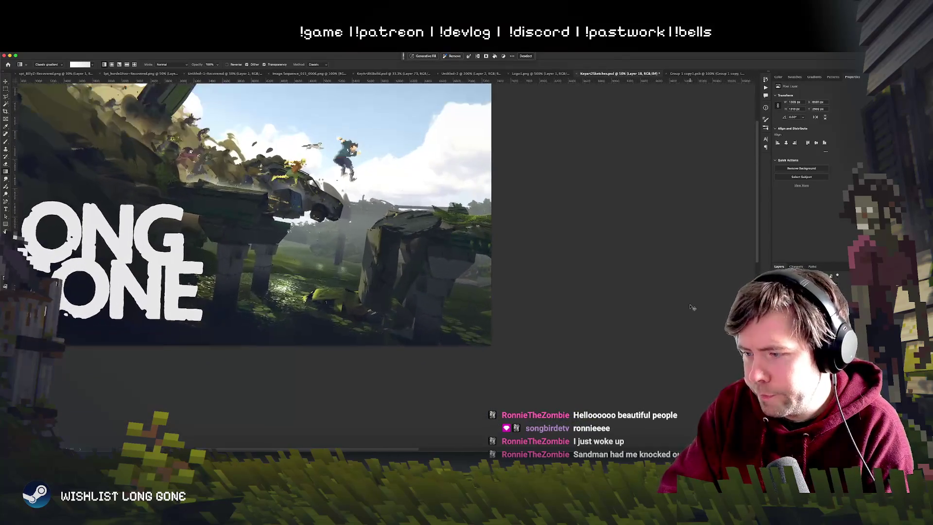
key("ctrl+minus")
key("ctrl+plus")
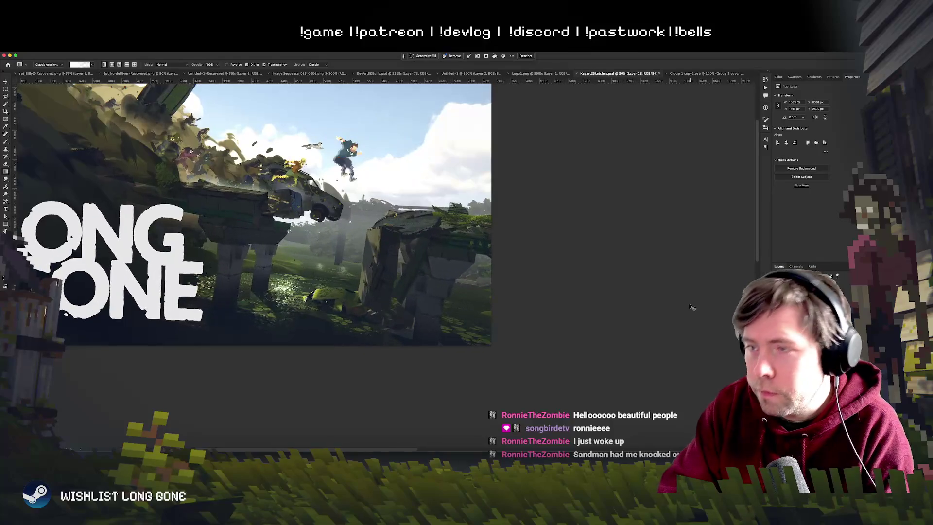
key("ctrl+plus")
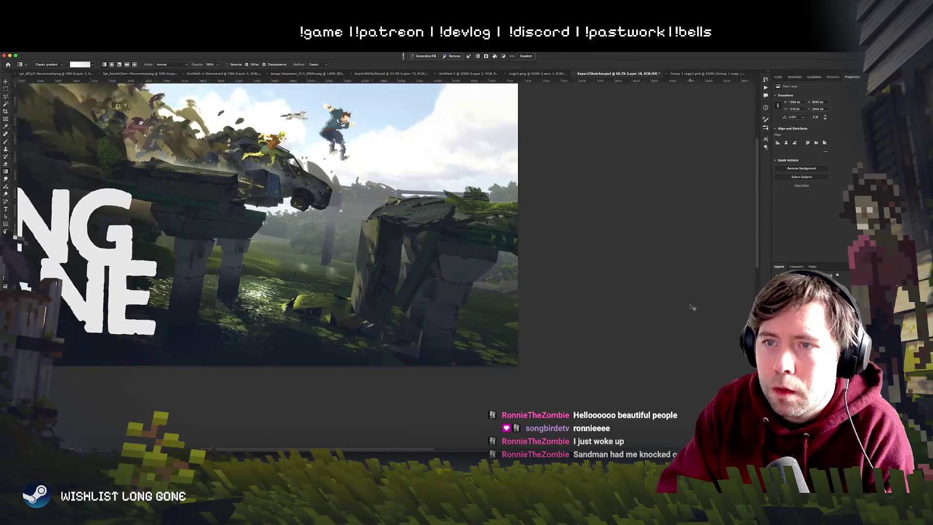
key("ctrl+minus")
key("ctrl+minus")
key("ctrl+plus")
key("ctrl+plus")
mouse_move(197, 202)
left_mouse_down()
mouse_move(295, 256)
mouse_move(562, 315)
mouse_move(454, 260)
mouse_move(363, 242)
mouse_move(388, 263)
left_mouse_up()
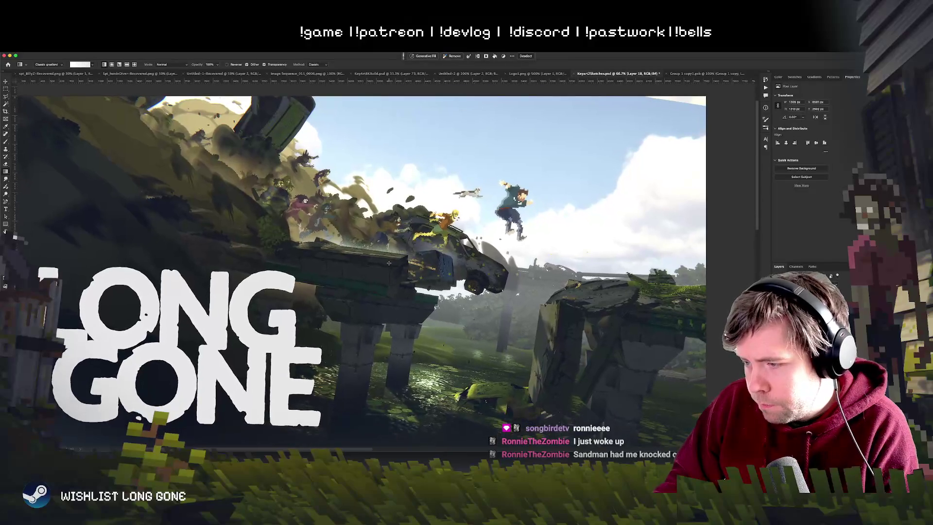
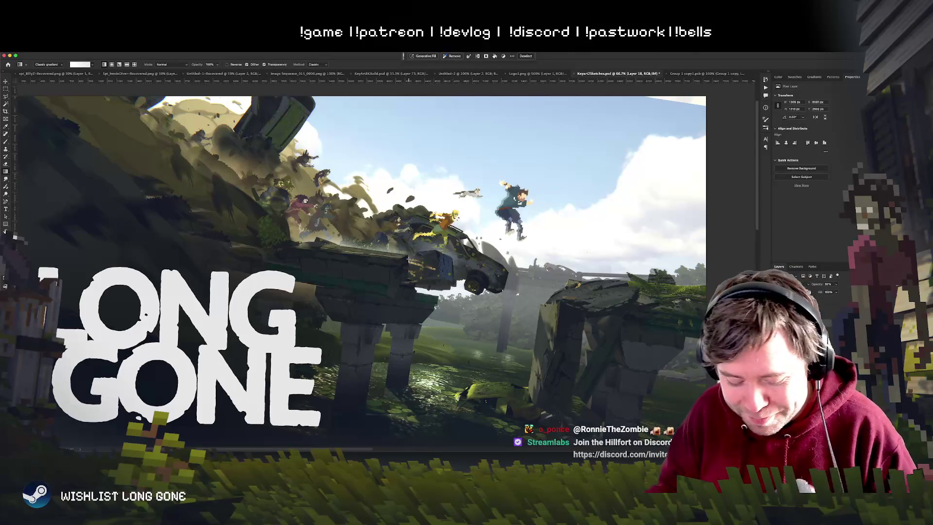
Zoom in so the artwork fills the window and save the key art document.
scroll(384, 238, "down", 2)
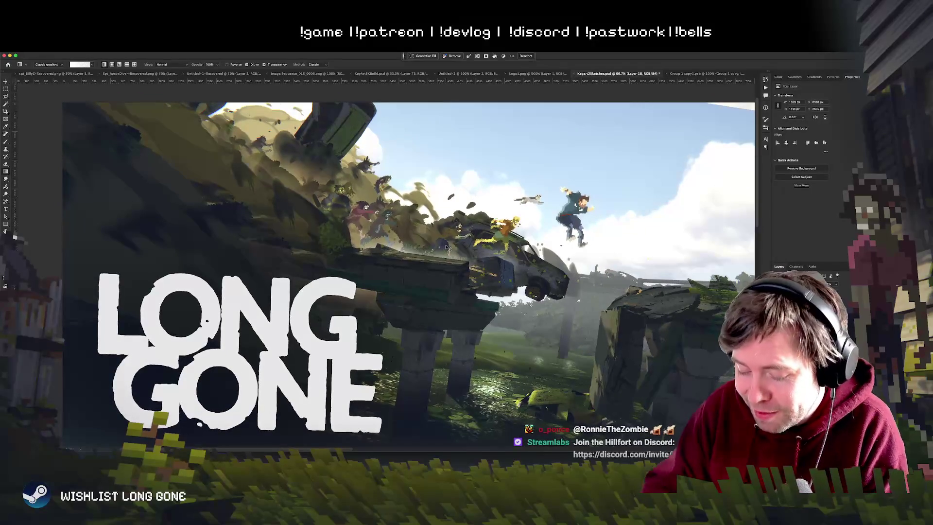
key("super+equal")
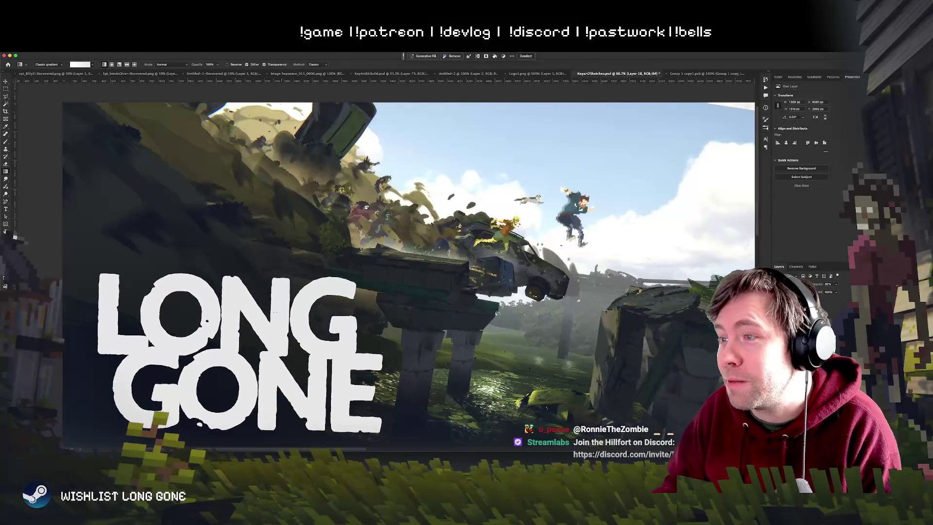
key("super+s")
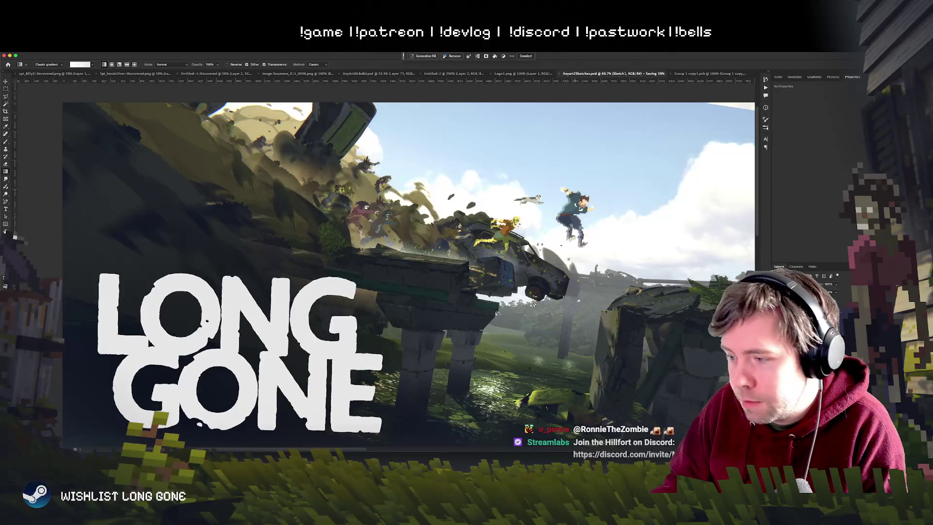
Nudge the Sketch1 painted scene down and right, then back up slightly.
scroll(408, 261, "down", 3)
scroll(392, 225, "left", 3)
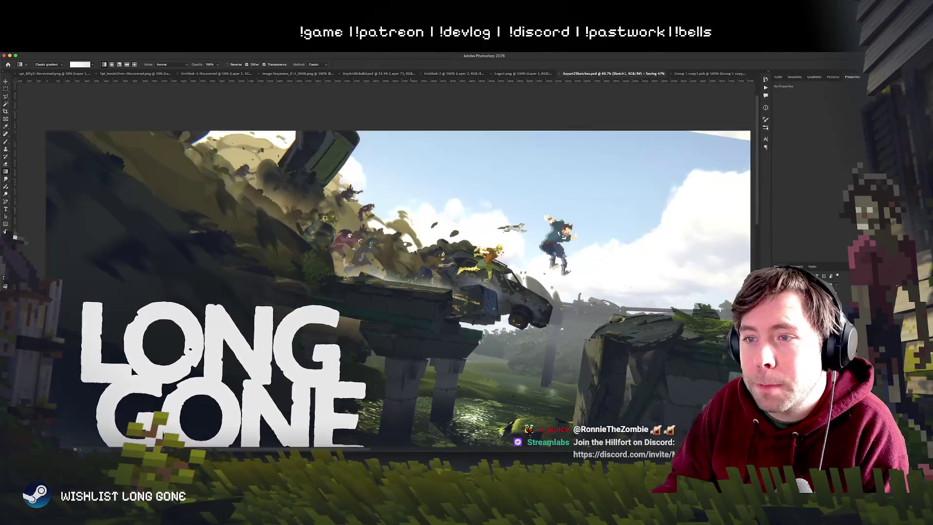
scroll(398, 194, "down", 3)
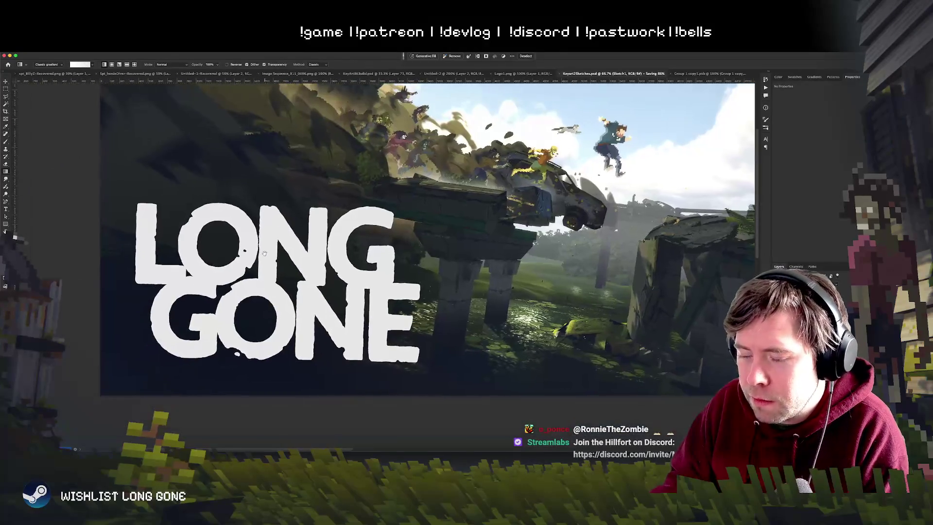
scroll(340, 233, "up", 5)
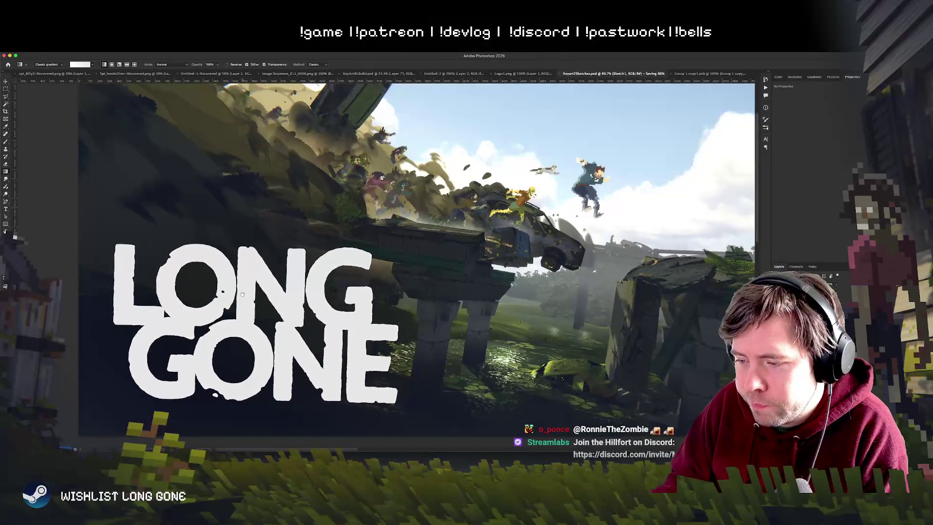
scroll(242, 293, "right", 5)
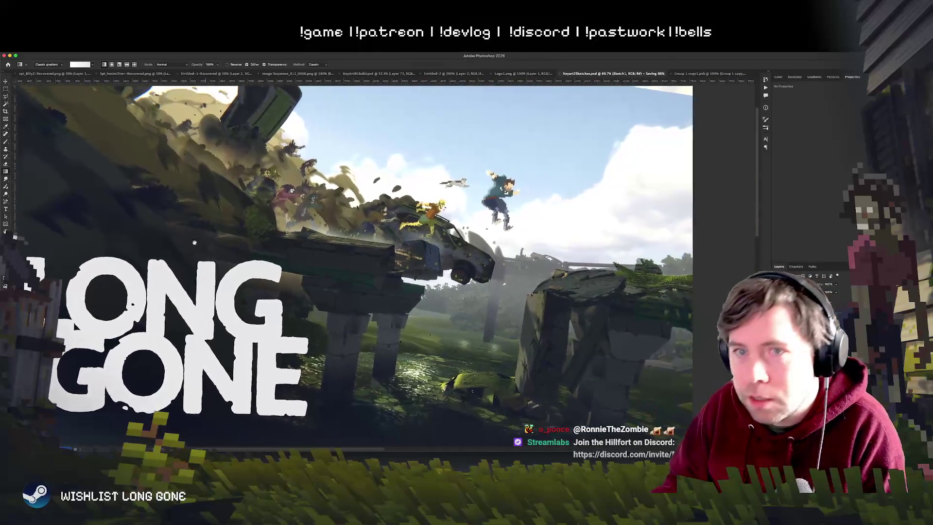
key("v")
left_click_drag(488, 241, 493, 265)
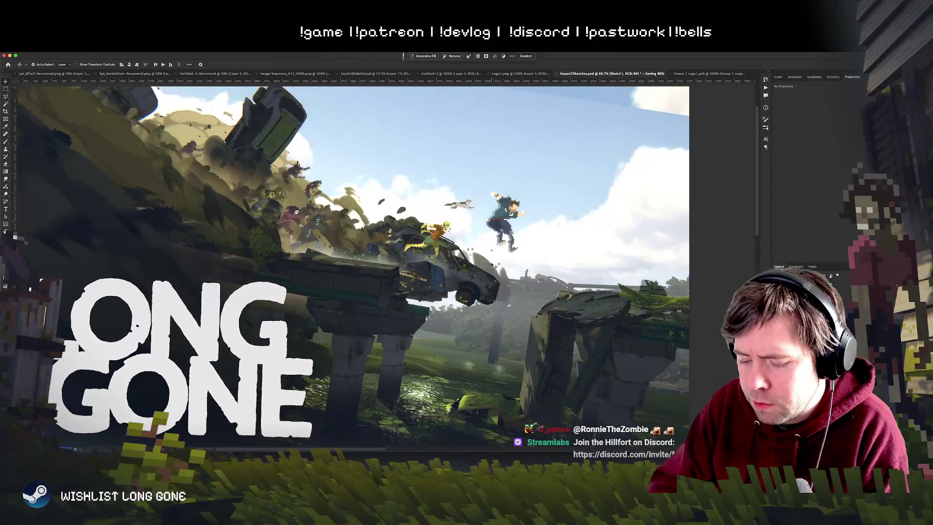
scroll(493, 265, "down", 2)
scroll(386, 263, "up", 1)
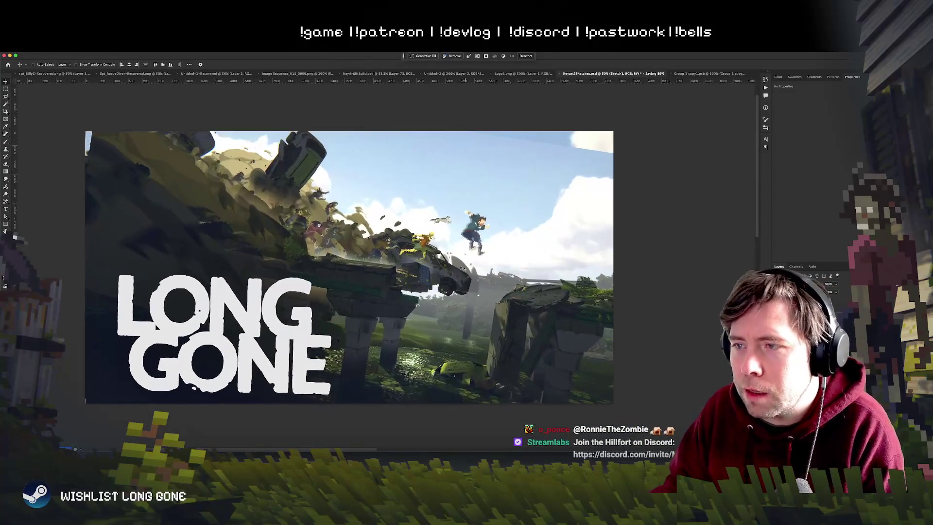
mouse_move(444, 278)
left_mouse_down()
mouse_move(450, 232)
mouse_move(448, 263)
mouse_move(466, 293)
mouse_move(399, 271)
mouse_move(408, 255)
mouse_move(436, 272)
left_mouse_up()
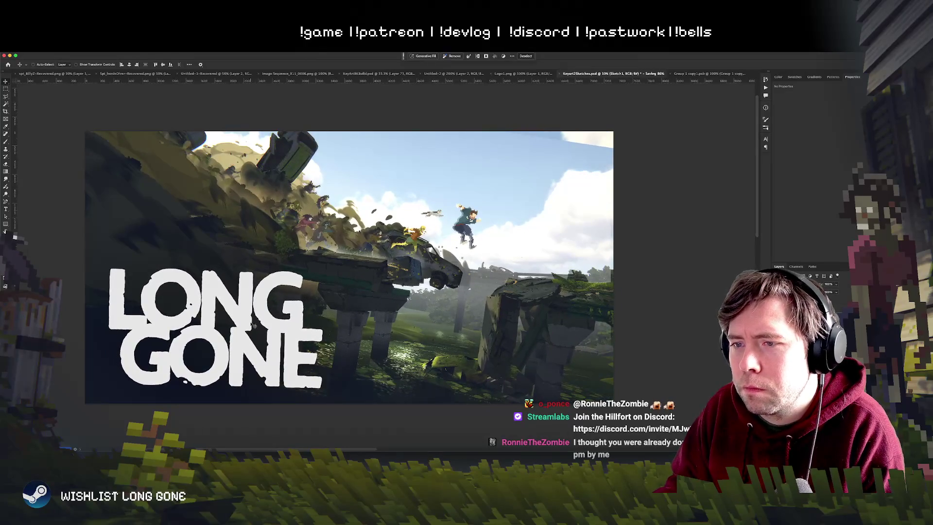
Select the Layer 2 copy logo and drag the LONG GONE title up toward the scene's centre.
right_click(262, 312)
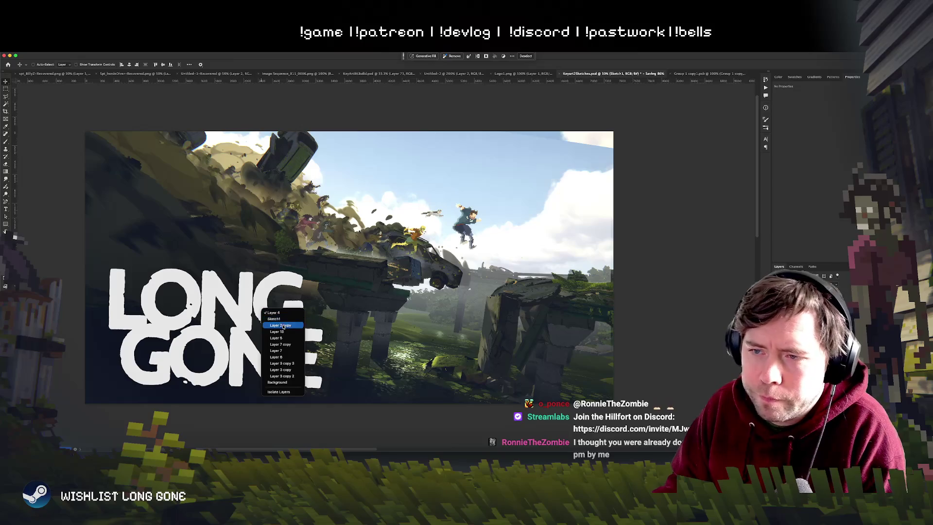
left_click(281, 325)
mouse_move(333, 302)
left_mouse_down()
mouse_move(344, 287)
mouse_move(309, 318)
left_mouse_up()
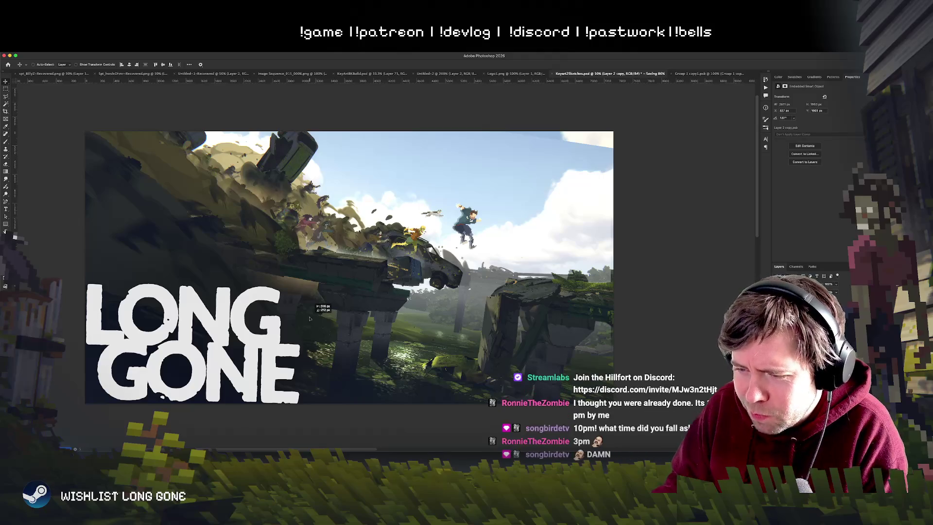
key("super+Tab")
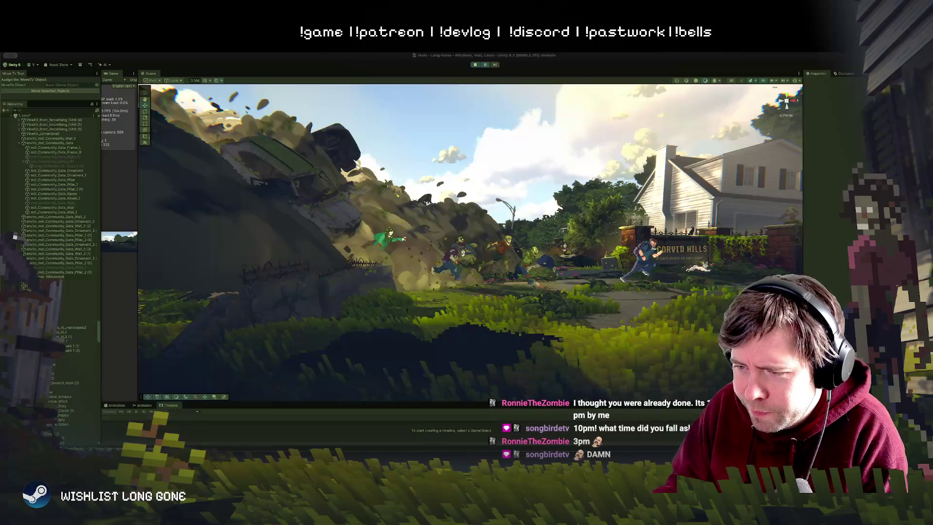
key("super+Tab")
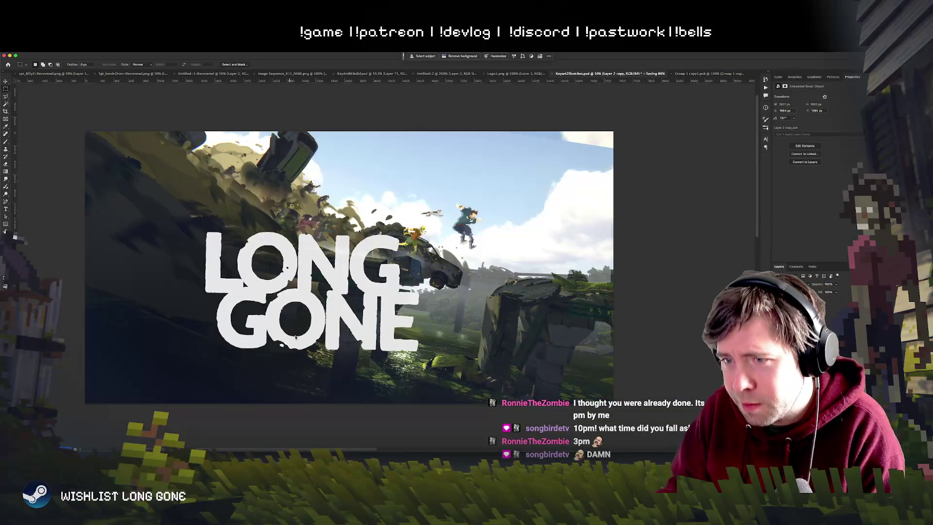
Try tilted placements of the LONG GONE logo, rotating it about 3.7 degrees and shifting it left and down.
key("super+t")
left_click(497, 201)
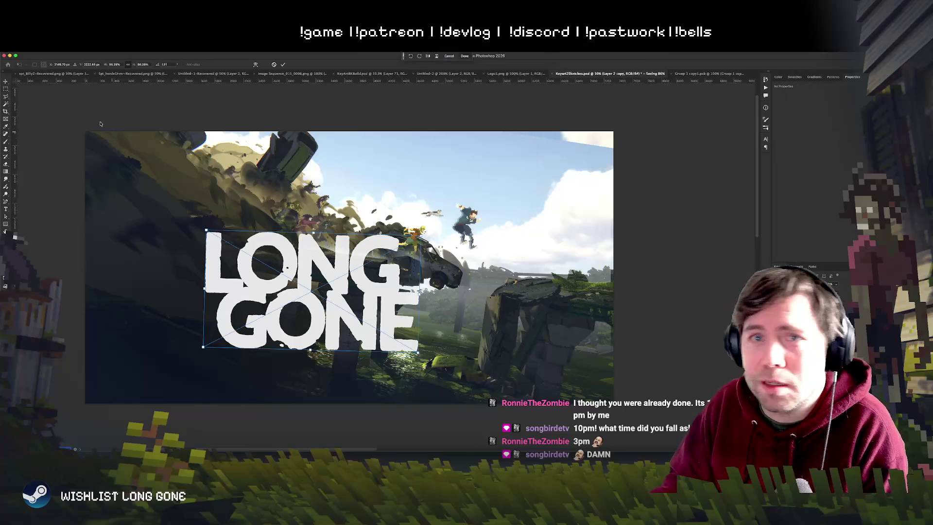
key("Return")
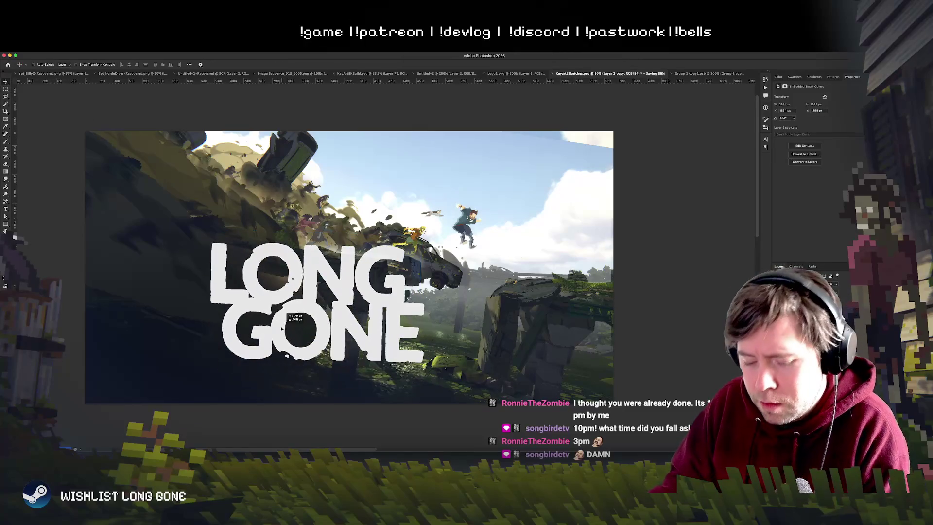
key("super+t")
left_click(484, 202)
left_click_drag(445, 225, 442, 233)
mouse_move(374, 289)
left_mouse_down()
mouse_move(269, 317)
mouse_move(293, 309)
mouse_move(292, 292)
left_mouse_up()
left_click_drag(349, 317, 348, 301)
mouse_move(236, 340)
left_mouse_down()
mouse_move(195, 348)
mouse_move(198, 357)
mouse_move(240, 344)
left_mouse_up()
key("Return")
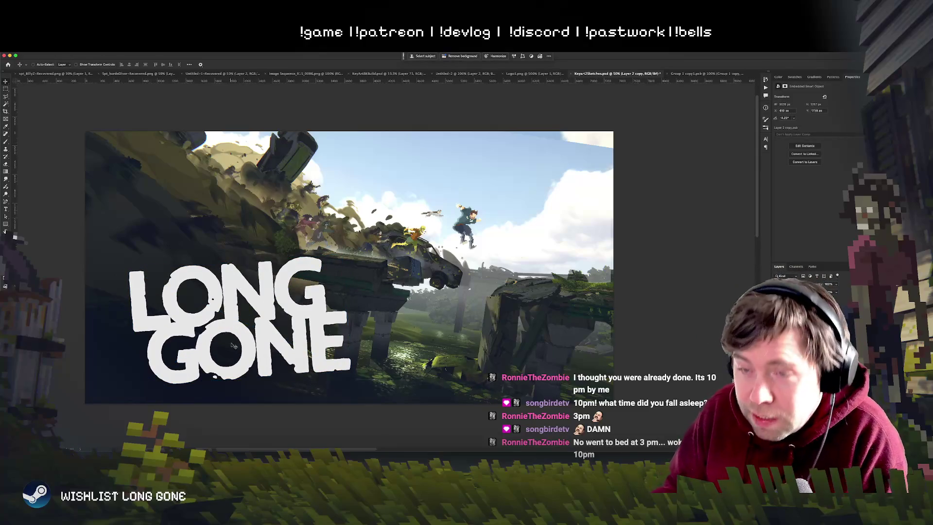
Undo the tilt and drag the untilted logo back to the lower left.
key("super+z")
key("super+z")
key("super+z")
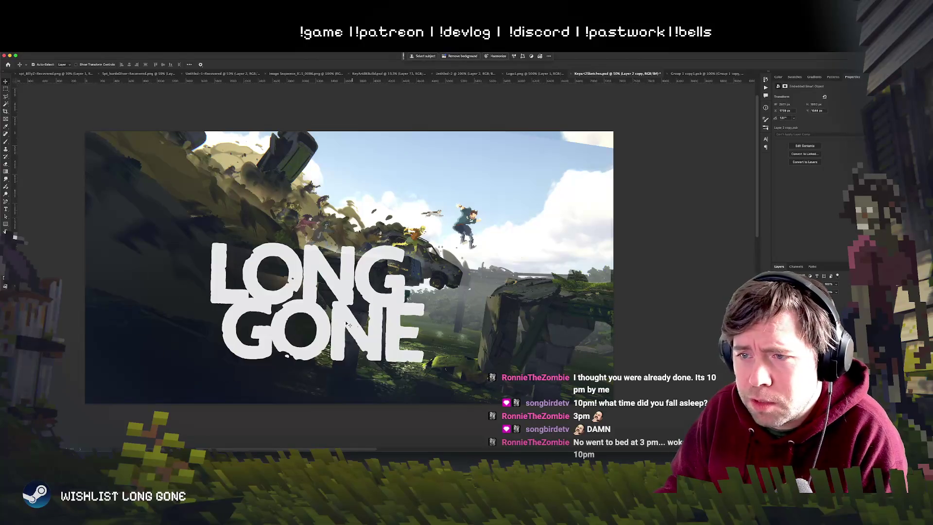
key("super+t")
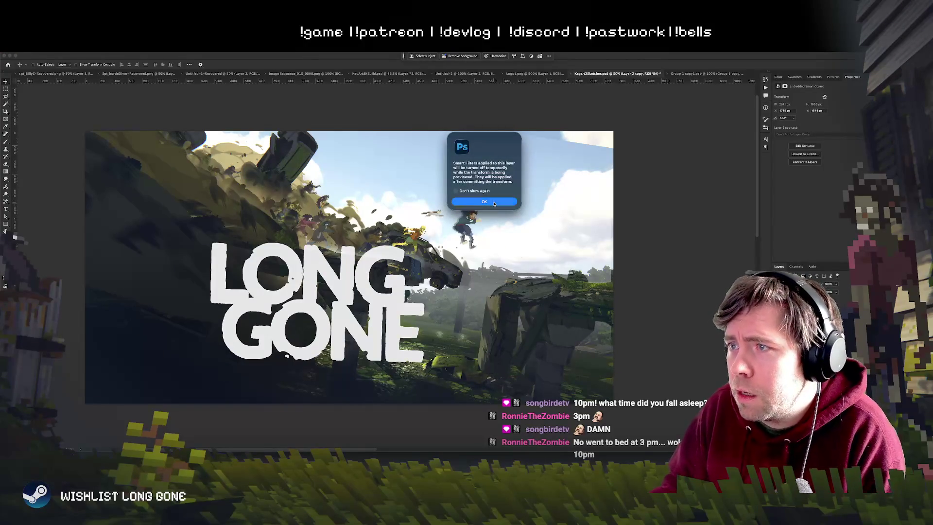
left_click(483, 202)
key("Return")
mouse_move(380, 323)
left_mouse_down()
mouse_move(255, 365)
mouse_move(288, 342)
mouse_move(278, 348)
left_mouse_up()
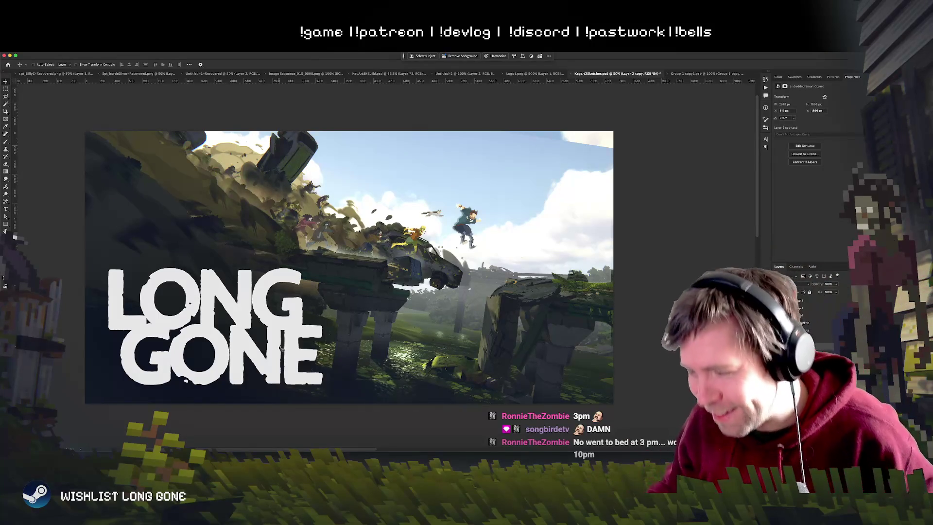
left_click_drag(332, 290, 339, 291)
Save the document, then select Sketch 1 and shift the artwork lower on the canvas.
key("ctrl+s")
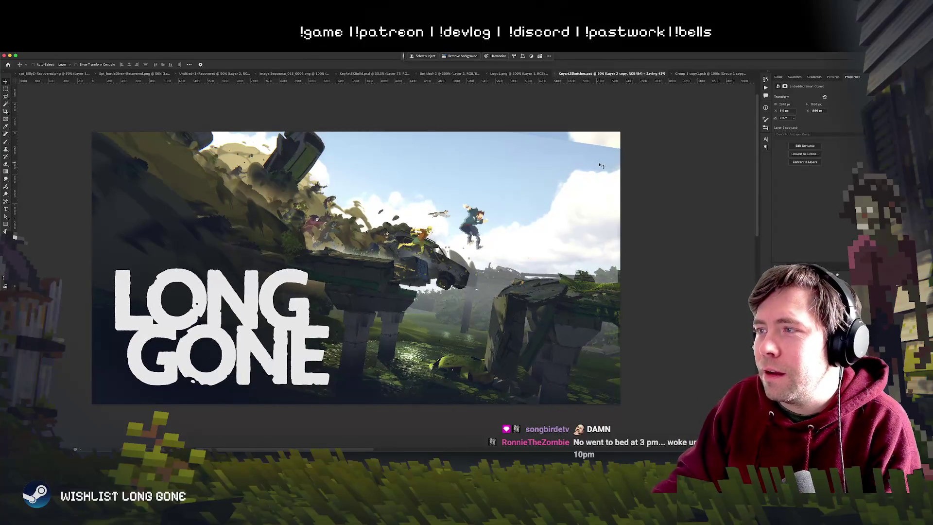
right_click(519, 240)
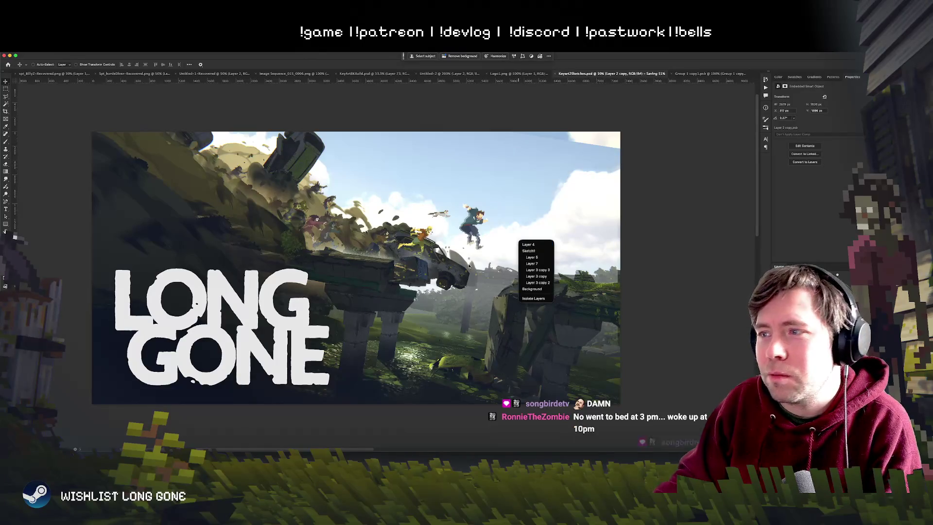
left_click(498, 256)
right_click(498, 256)
left_click(508, 265)
mouse_move(470, 284)
left_mouse_down()
mouse_move(490, 296)
mouse_move(480, 308)
mouse_move(477, 292)
mouse_move(481, 313)
left_mouse_up()
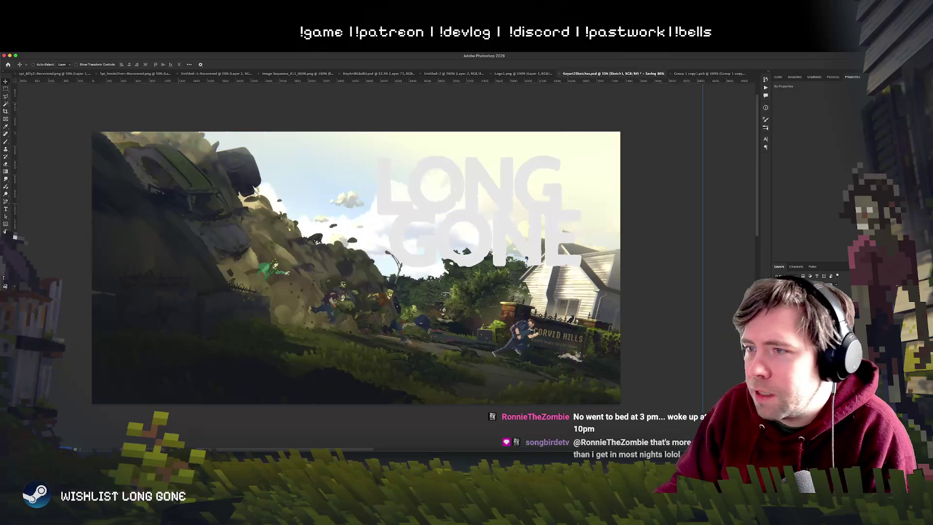
Select the LONG GONE logo layer and drag the title into the lower-left corner.
right_click(489, 232)
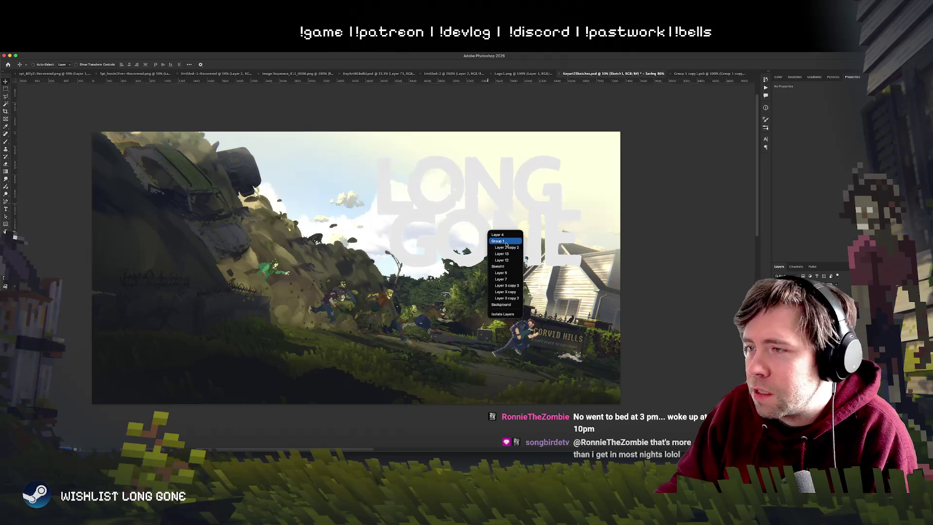
left_click(514, 271)
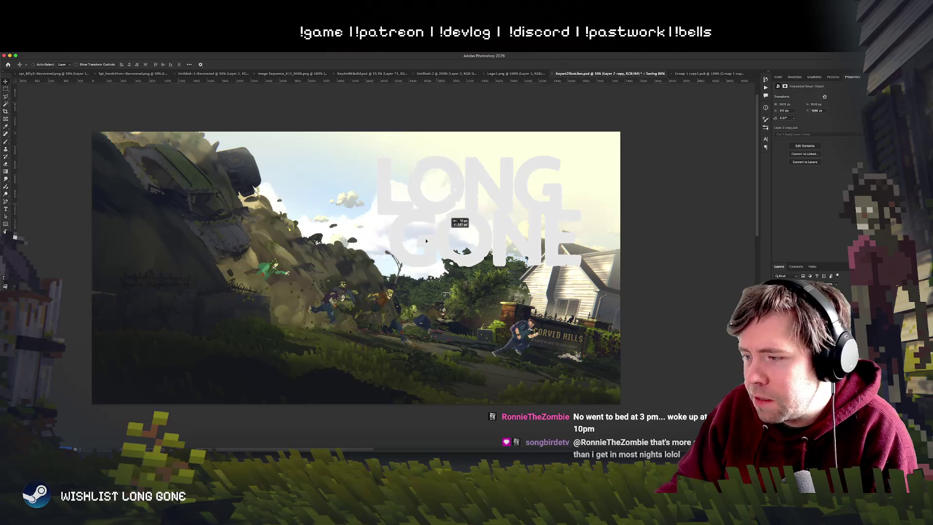
right_click(415, 261)
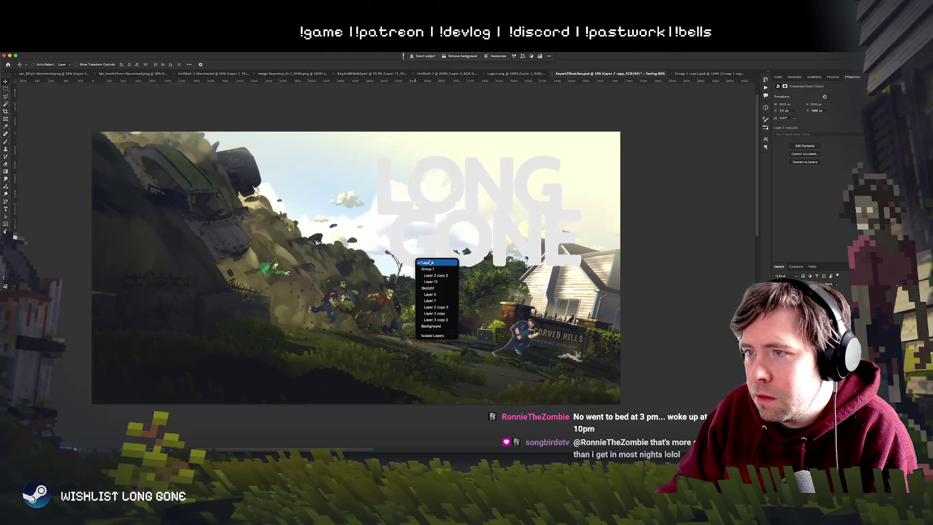
left_click(428, 266)
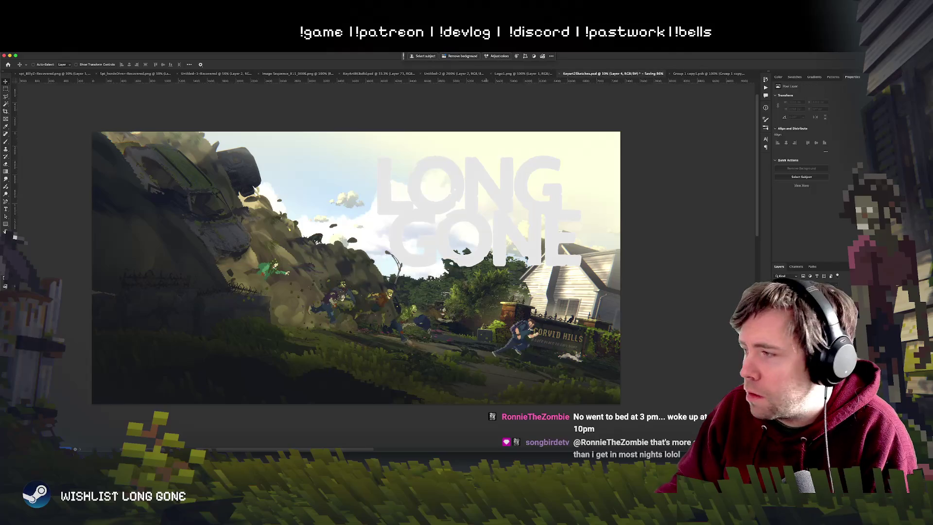
right_click(448, 254)
left_click(459, 263)
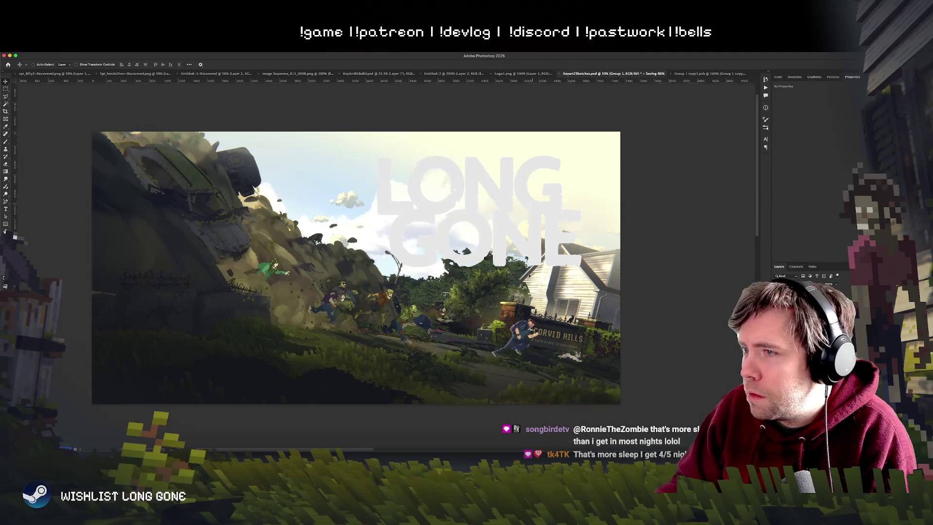
left_click(527, 265, "super")
mouse_move(403, 270)
left_mouse_down()
mouse_move(268, 340)
mouse_move(278, 340)
left_mouse_up()
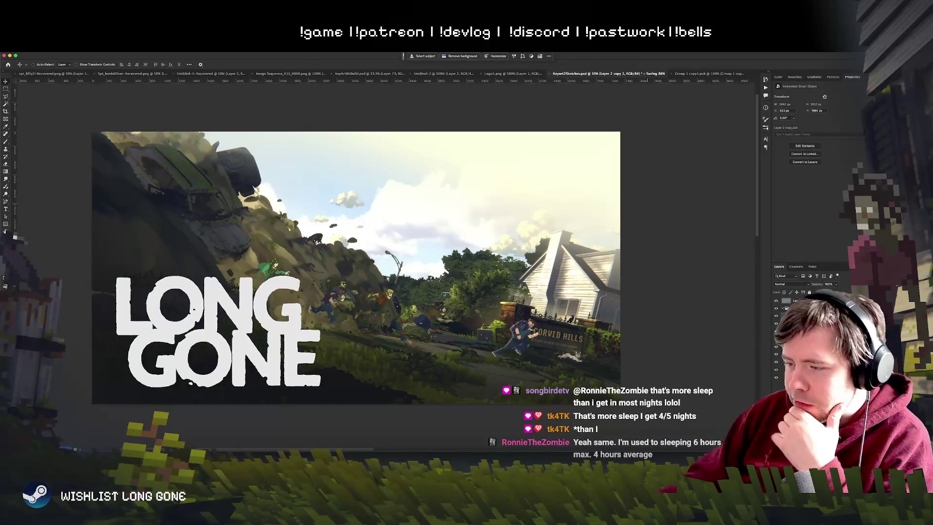
Toggle Group 1's visibility repeatedly to compare the house and bridge scenes, leaving the bridge visible.
left_click(784, 311)
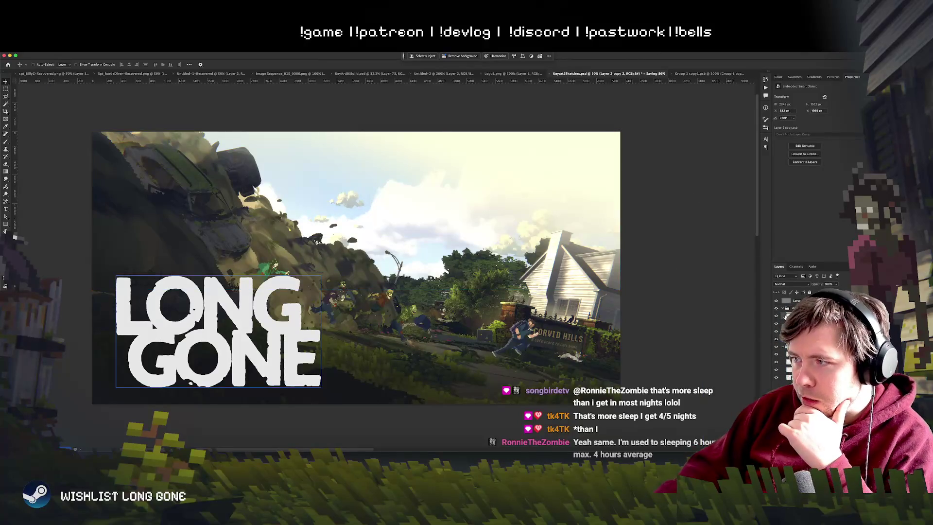
left_click(777, 309)
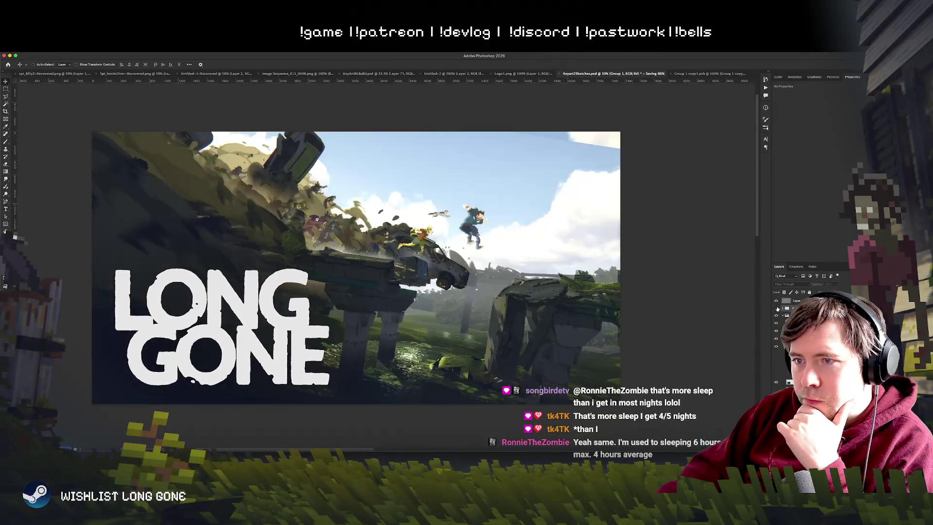
left_click(777, 309)
left_click(777, 309)
left_click(777, 309)
left_click(777, 309)
left_click(777, 309)
left_click(777, 309)
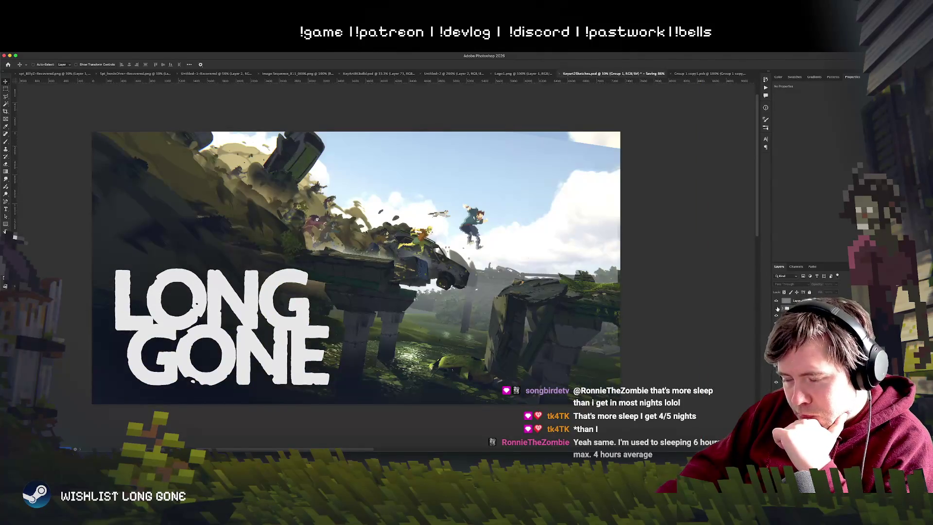
left_click(777, 309)
left_click(777, 309)
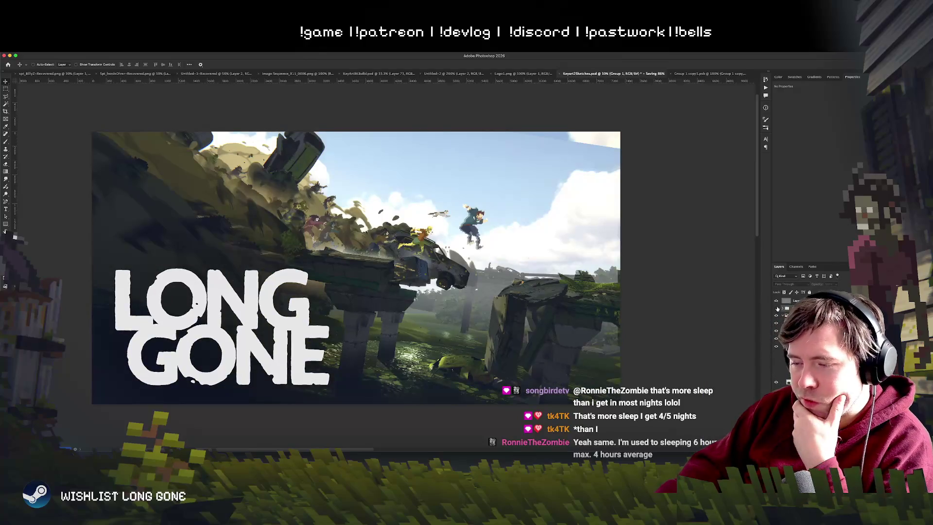
left_click(777, 309)
left_click(777, 309)
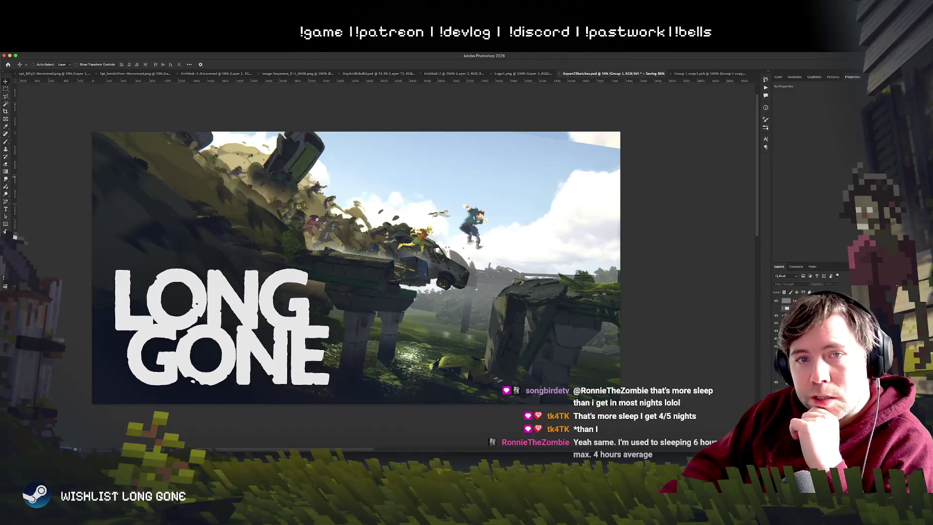
key("b")
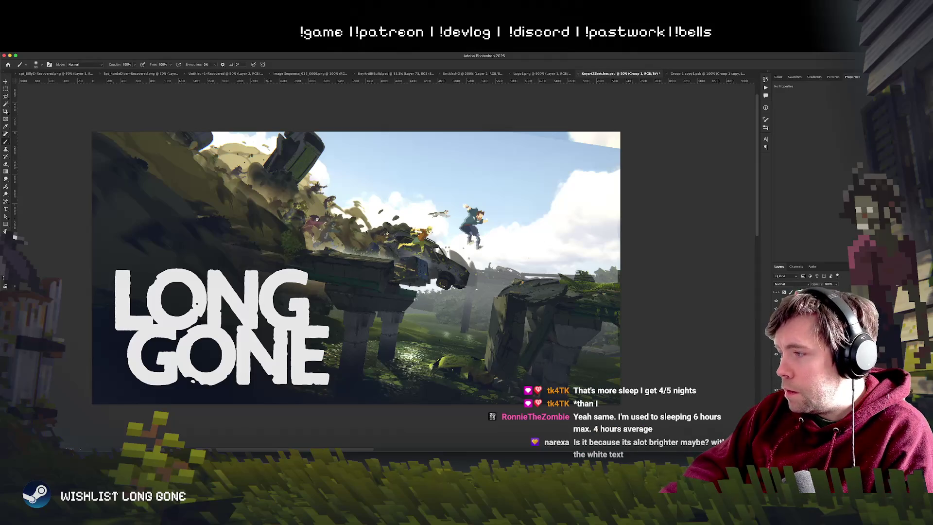
left_click(488, 195, "super")
mouse_move(503, 209)
left_mouse_down()
mouse_move(501, 232)
mouse_move(516, 228)
mouse_move(515, 204)
mouse_move(506, 239)
mouse_move(515, 249)
mouse_move(518, 220)
mouse_move(503, 214)
mouse_move(512, 259)
mouse_move(521, 256)
mouse_move(518, 230)
mouse_move(536, 223)
mouse_move(522, 226)
left_mouse_up()
key("ctrl+z")
key("ctrl+z")
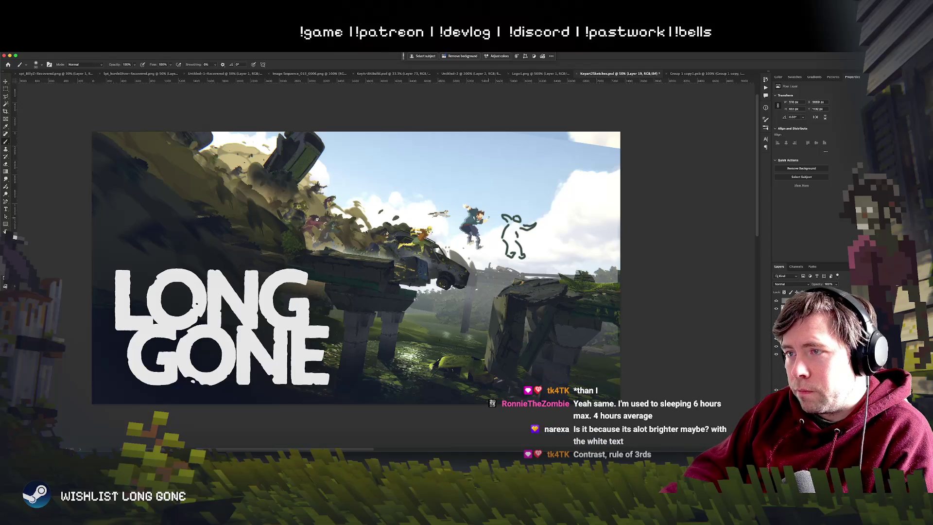
mouse_move(495, 229)
left_mouse_down()
mouse_move(477, 225)
mouse_move(494, 225)
left_mouse_up()
key("ctrl+z")
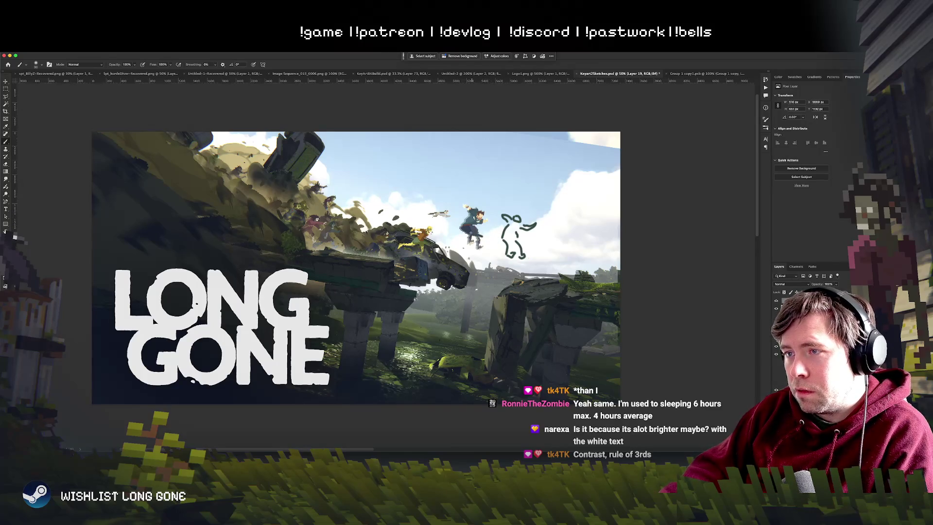
mouse_move(543, 241)
left_mouse_down()
mouse_move(532, 256)
mouse_move(548, 247)
left_mouse_up()
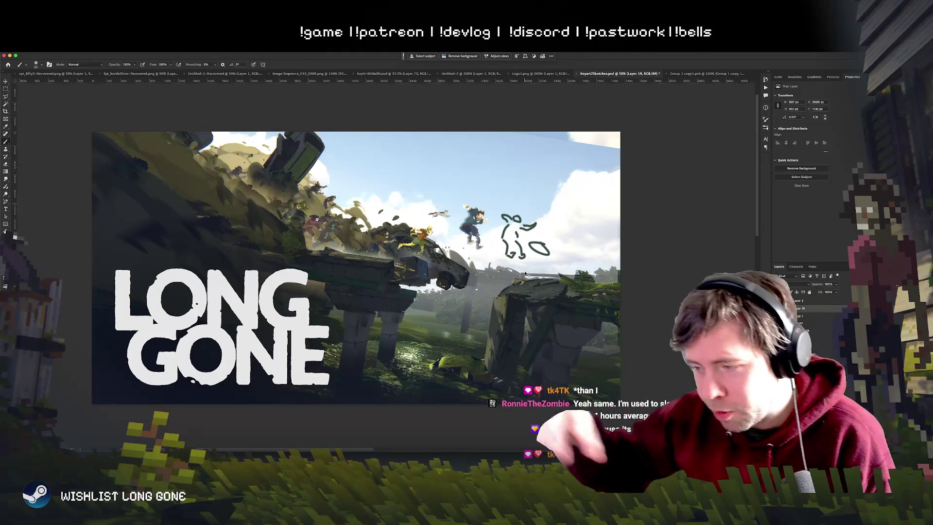
key("ctrl+z")
key("ctrl+z")
key("ctrl+z")
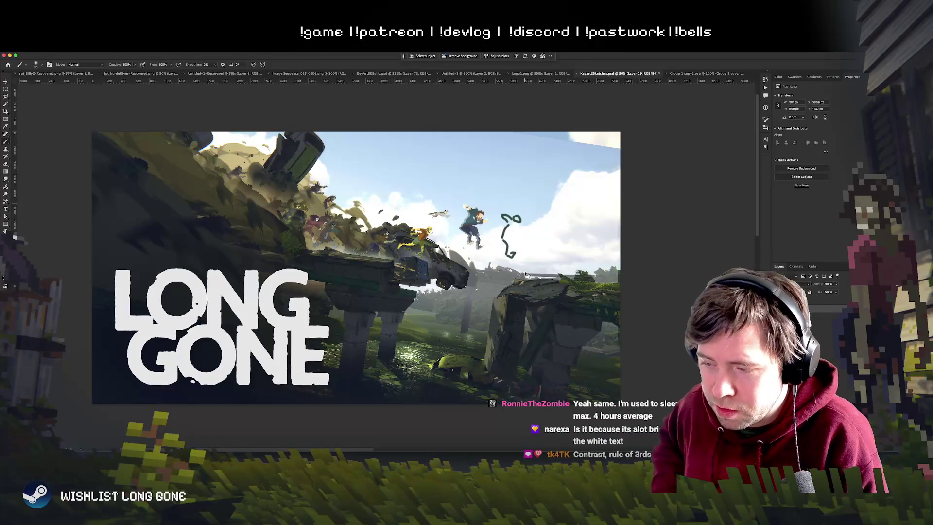
key("ctrl+z")
key("ctrl+z")
key("ctrl+z")
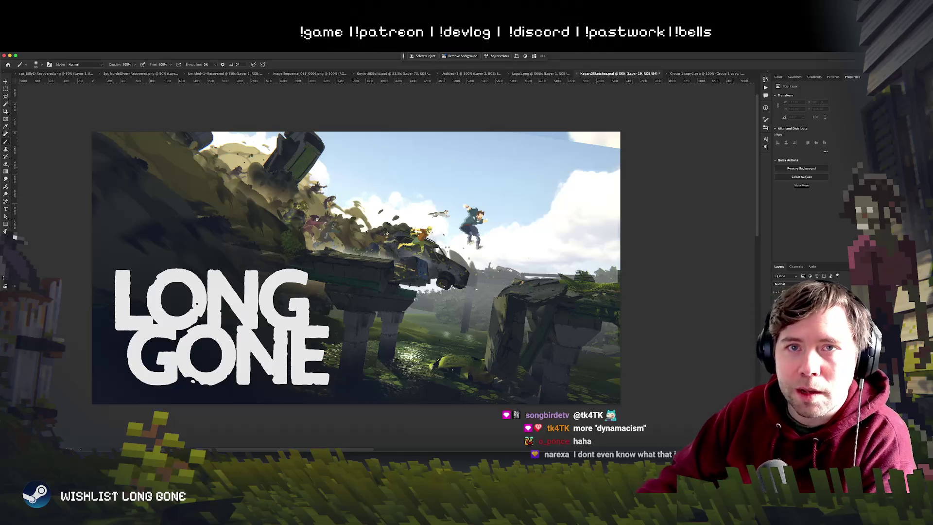
left_click(7, 112)
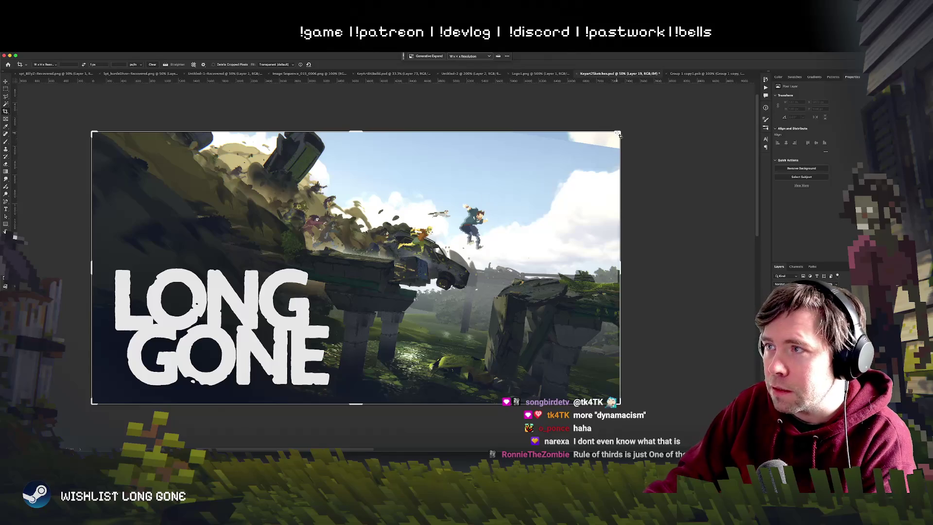
Drag a crop handle to adjust the crop frame around the bridge scene.
left_click_drag(619, 132, 617, 133)
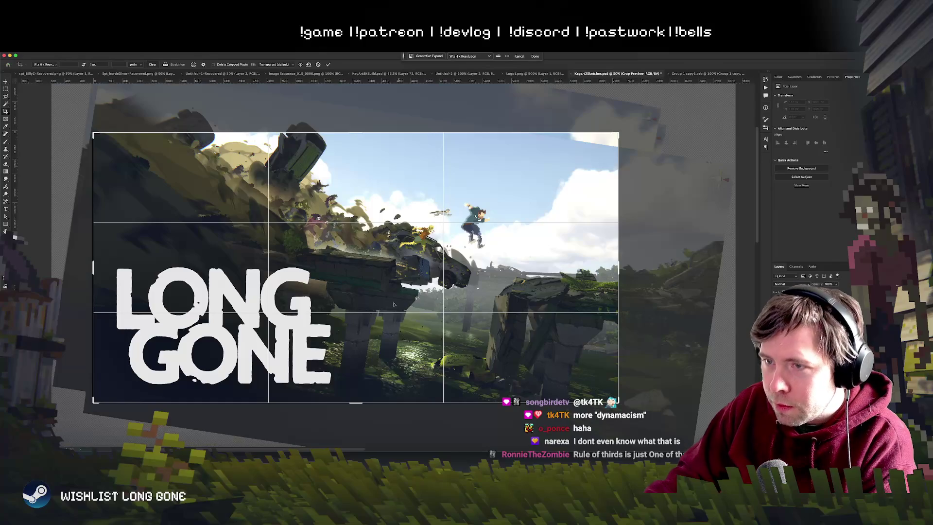